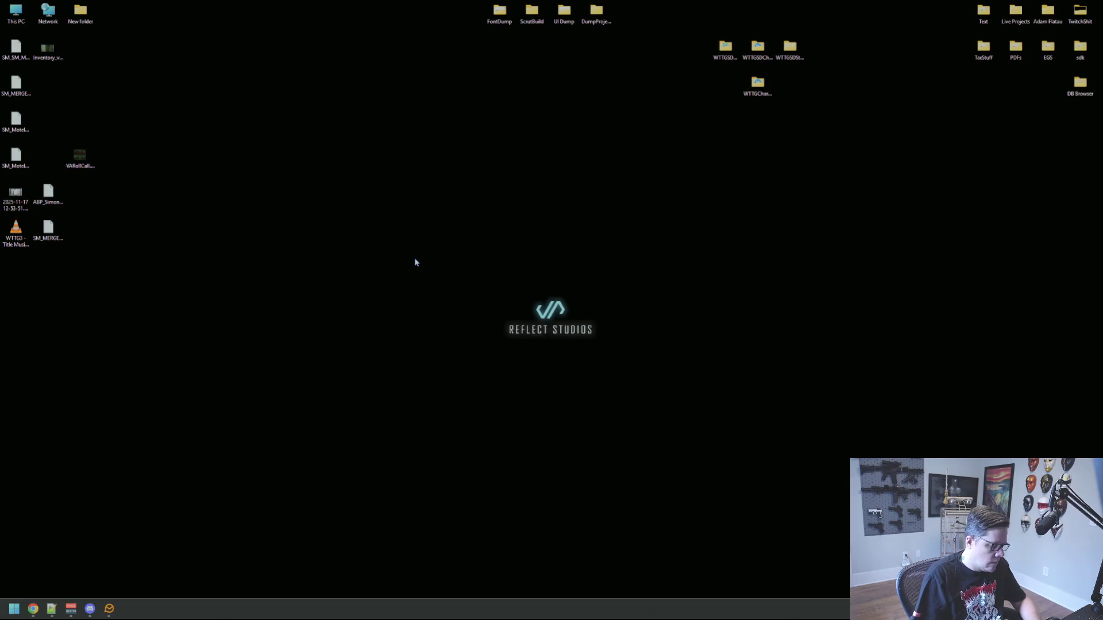
Launch JetBrains Rider by searching 'rider' from the Windows Start menu.
key("super")
type("rider")
key("Return")
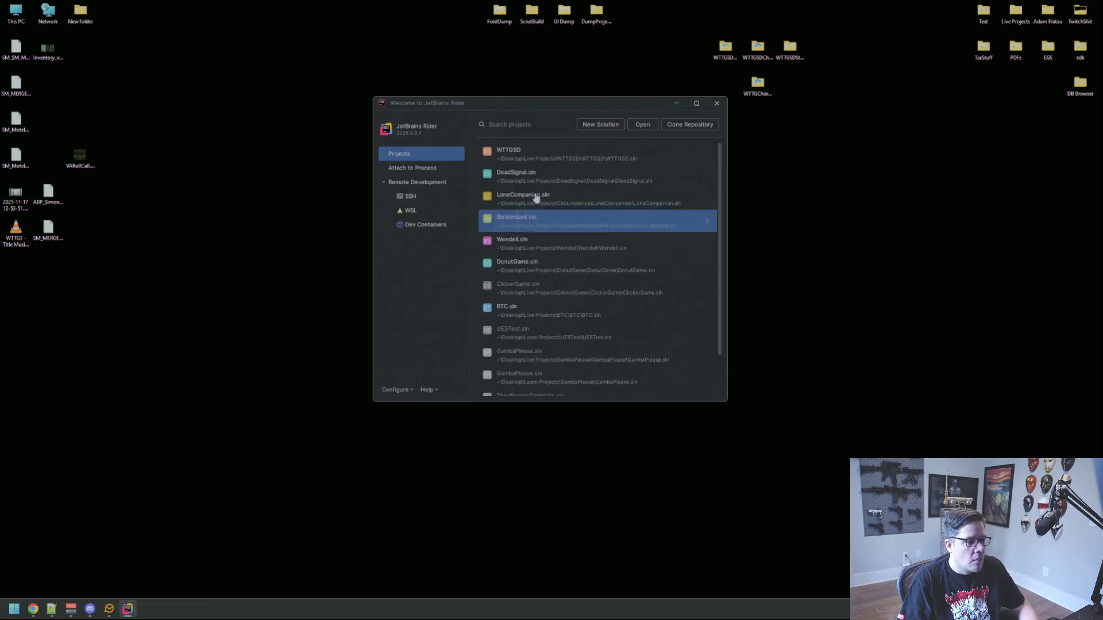
Open the WTTGSD solution from Rider's recent solutions list.
left_click(527, 151)
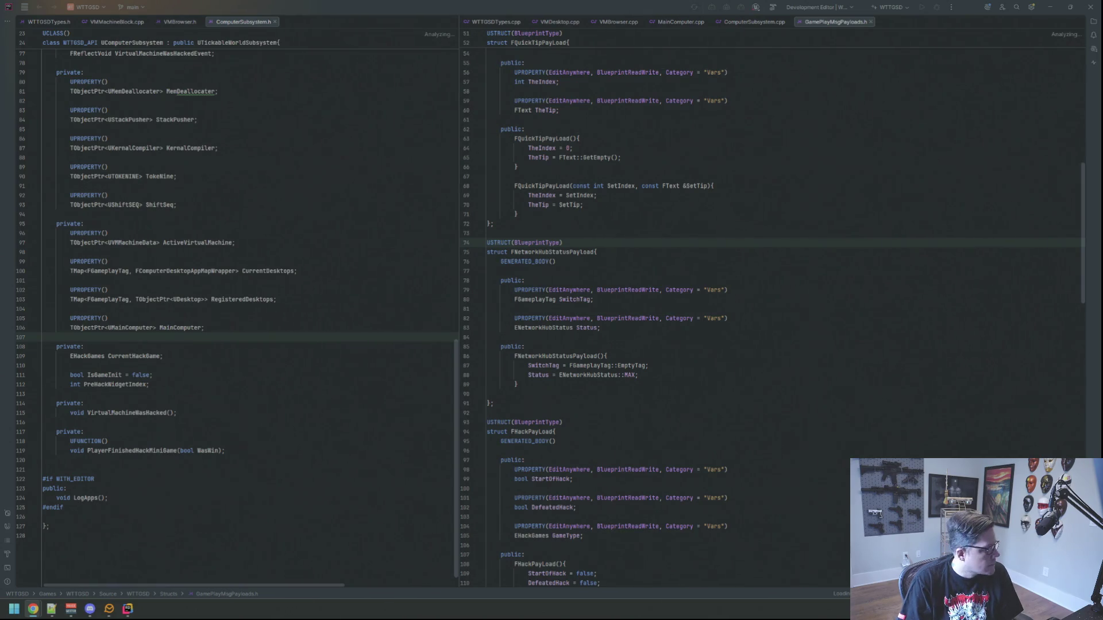
left_click(887, 202)
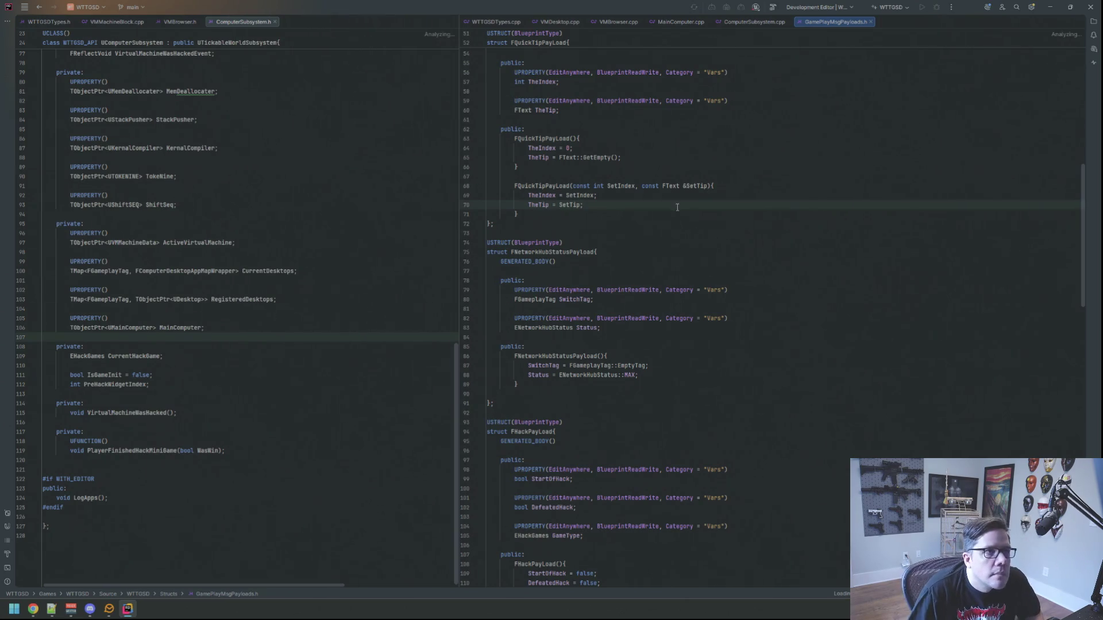
left_click(704, 187)
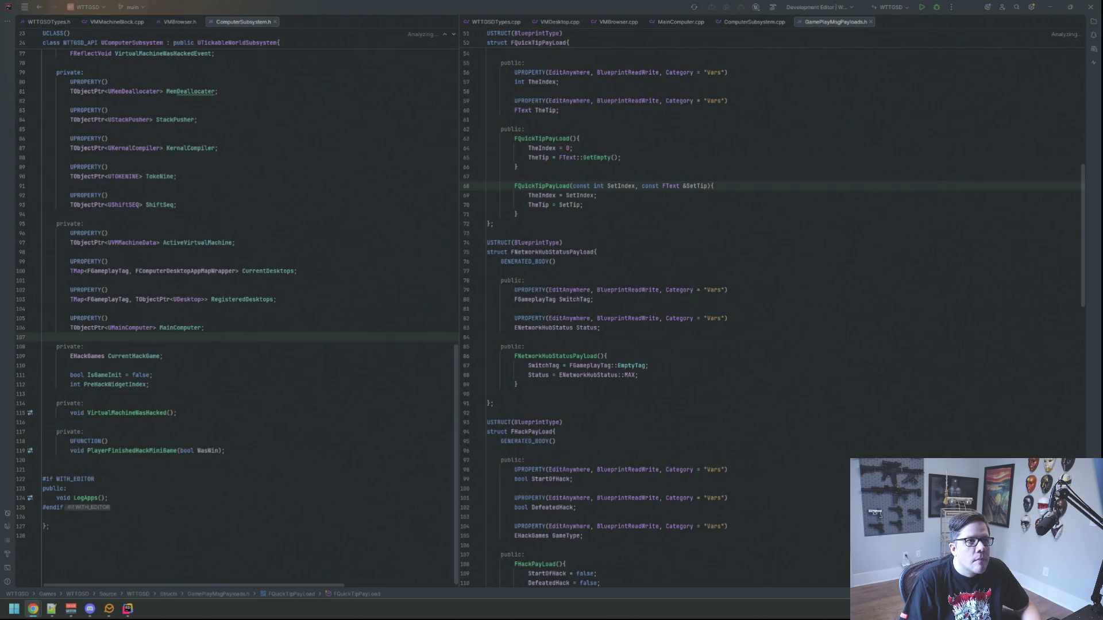
left_click(799, 149)
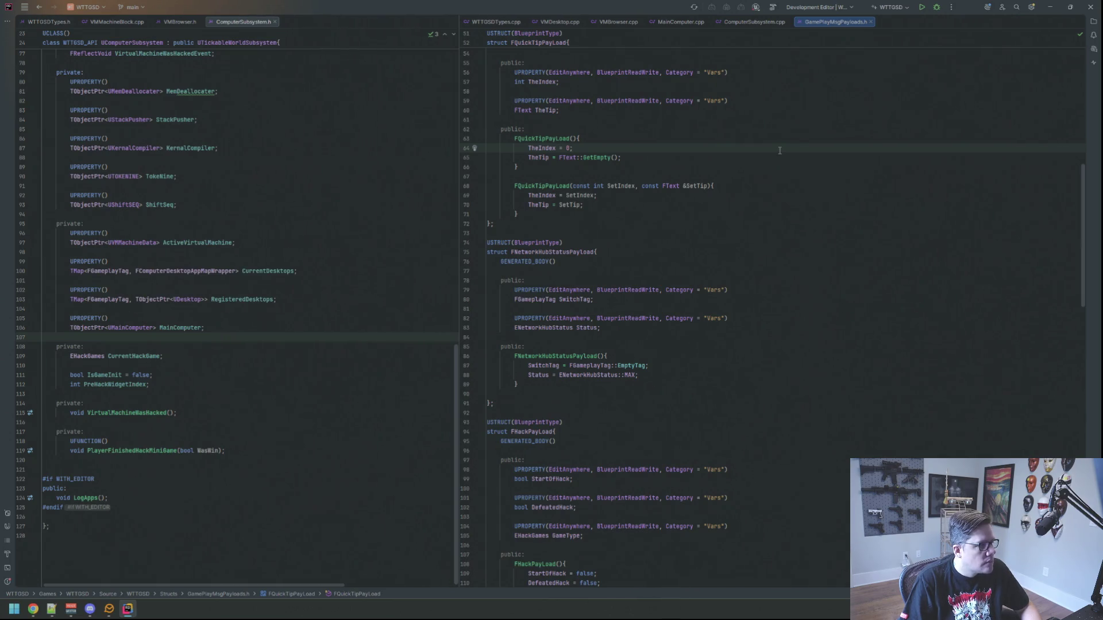
Scroll through the ComputerSubsystem.h members, then open File Explorer on Downloads.
left_click(362, 156)
scroll(375, 166, "up", 8)
scroll(376, 165, "up", 10)
scroll(377, 164, "down", 10)
scroll(377, 163, "down", 8)
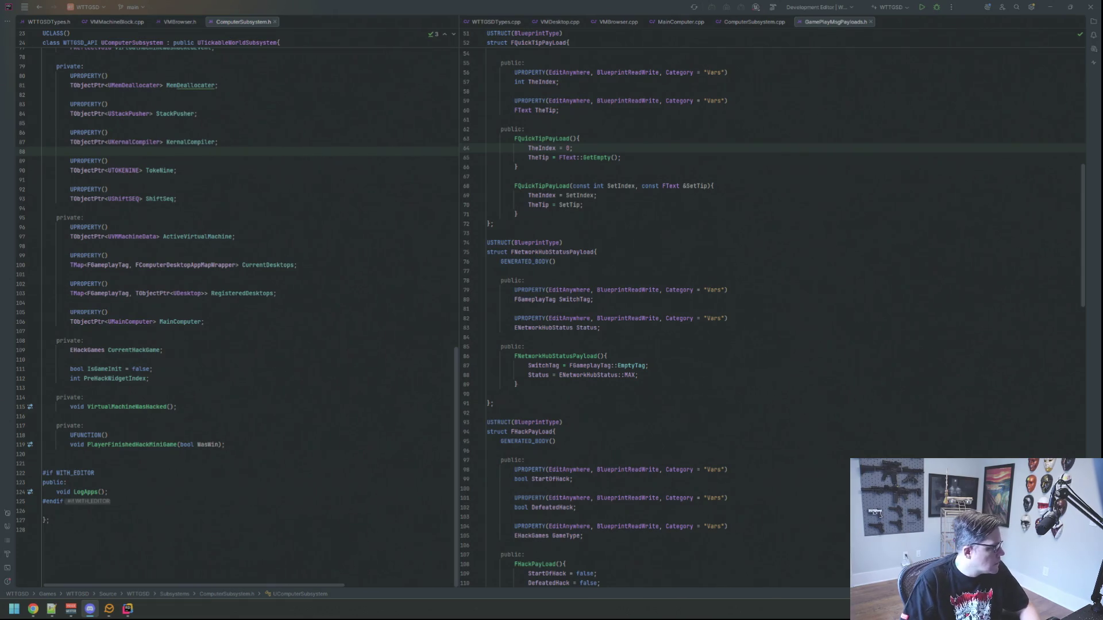
key("alt+Tab")
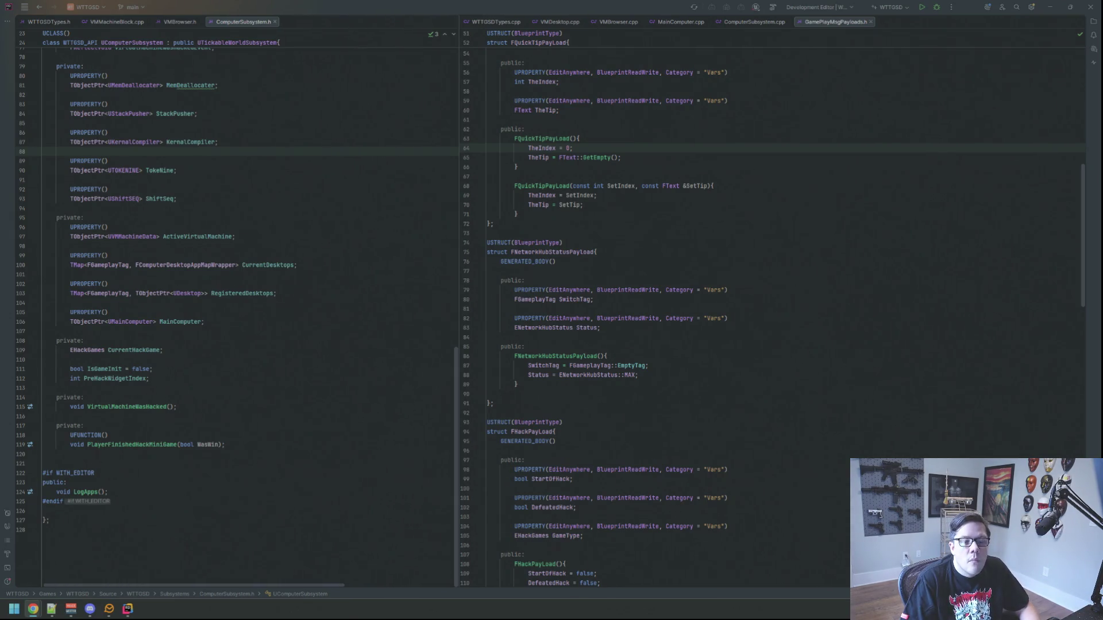
key("super+e")
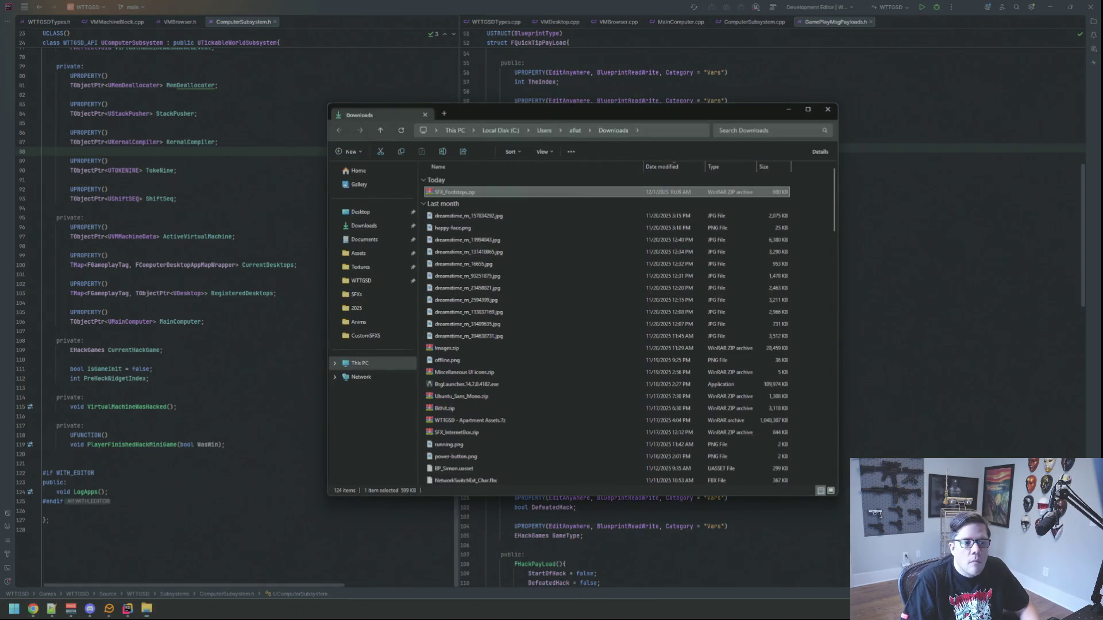
Minimize Rider and open Live Projects > WTTGSD in a window beside Downloads.
left_click(1050, 7)
left_click_drag(736, 110, 565, 92)
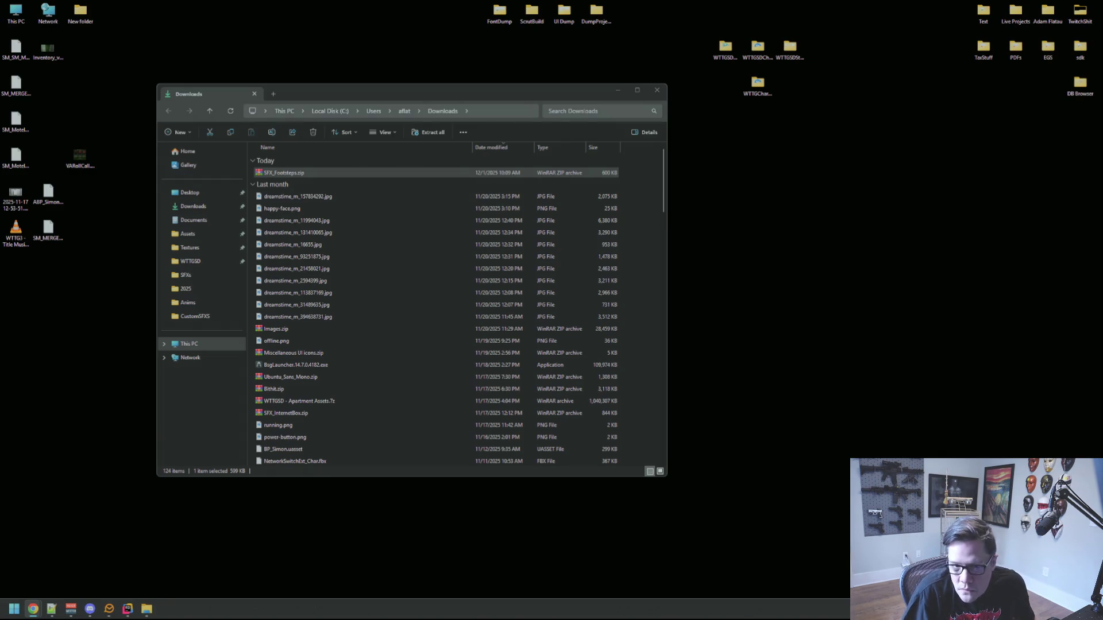
double_click(1016, 12)
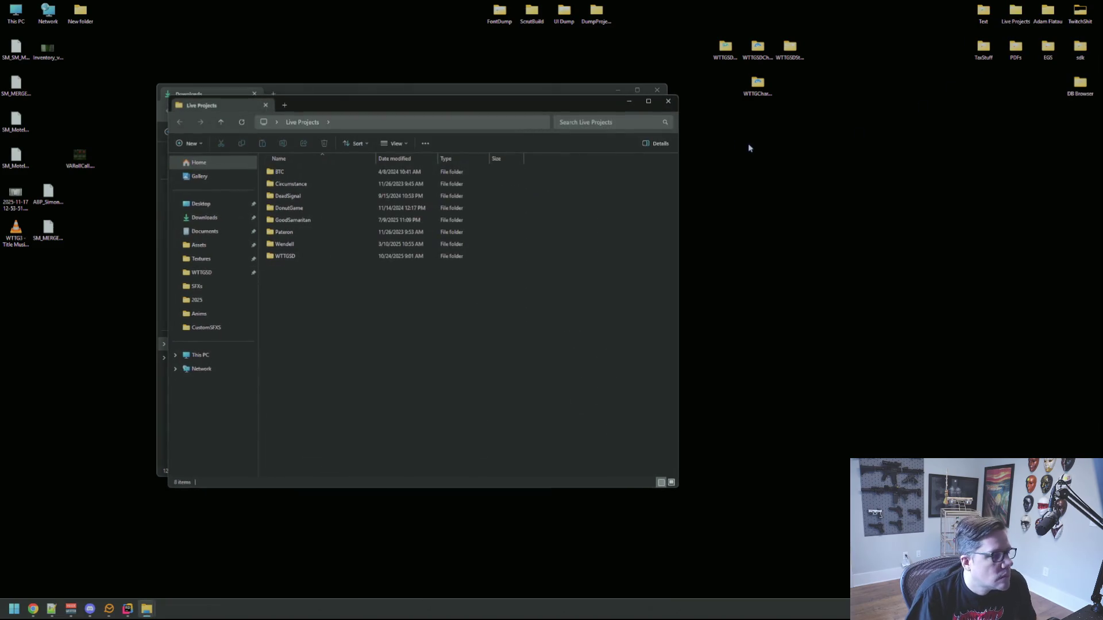
double_click(320, 252)
left_click_drag(336, 108, 675, 131)
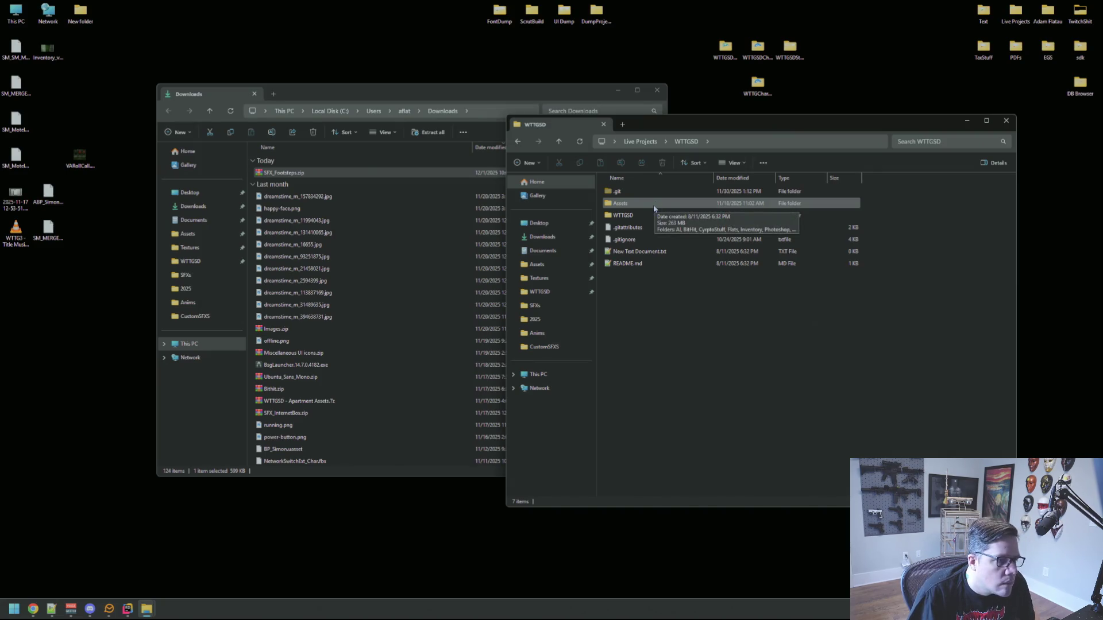
Browse the desktop folders to reach WTTGSDDump, closing the extra Explorer windows.
double_click(654, 204)
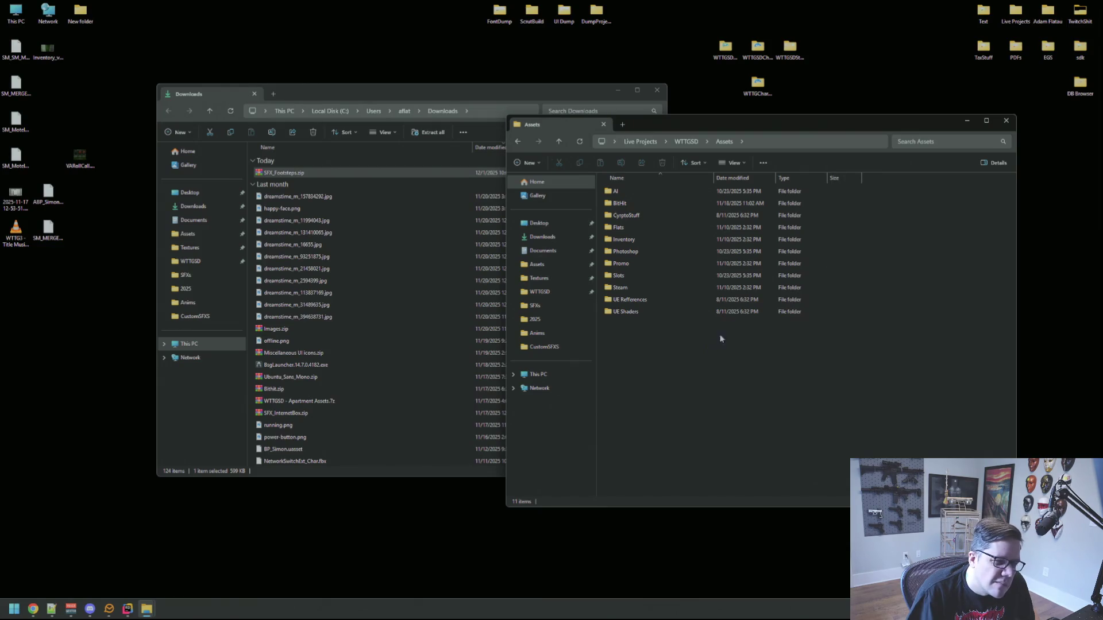
left_click(1005, 121)
double_click(789, 52)
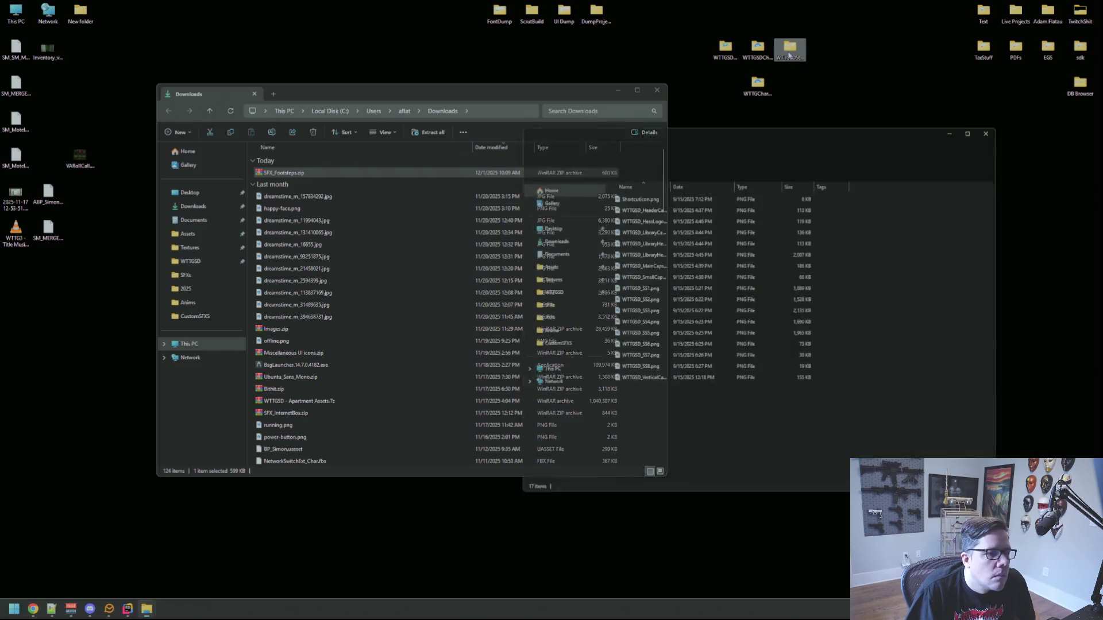
left_click(1004, 121)
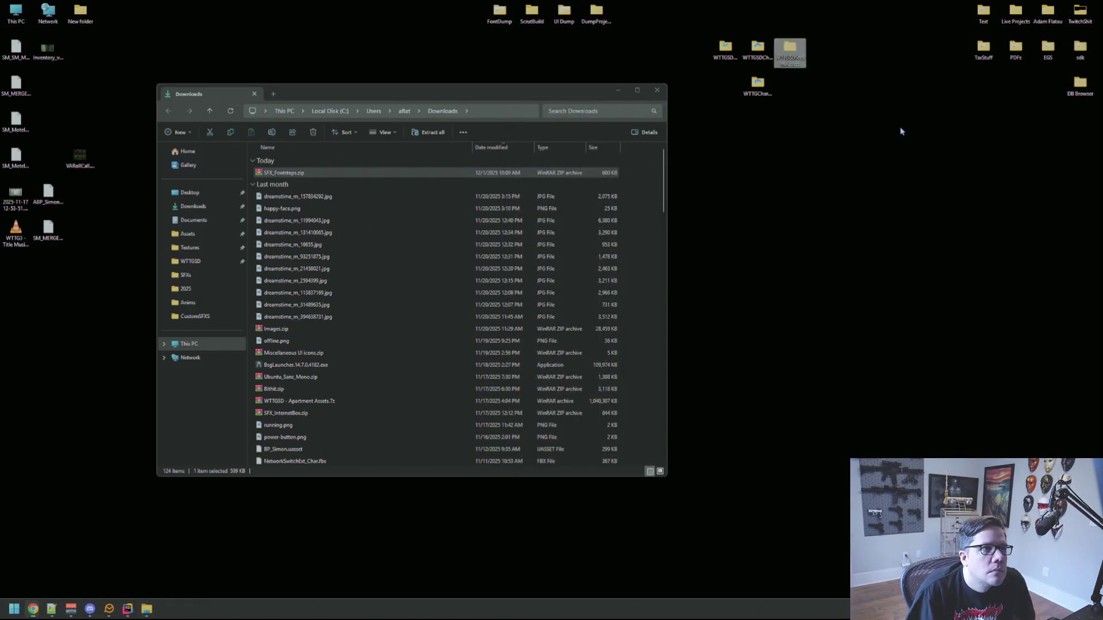
double_click(758, 50)
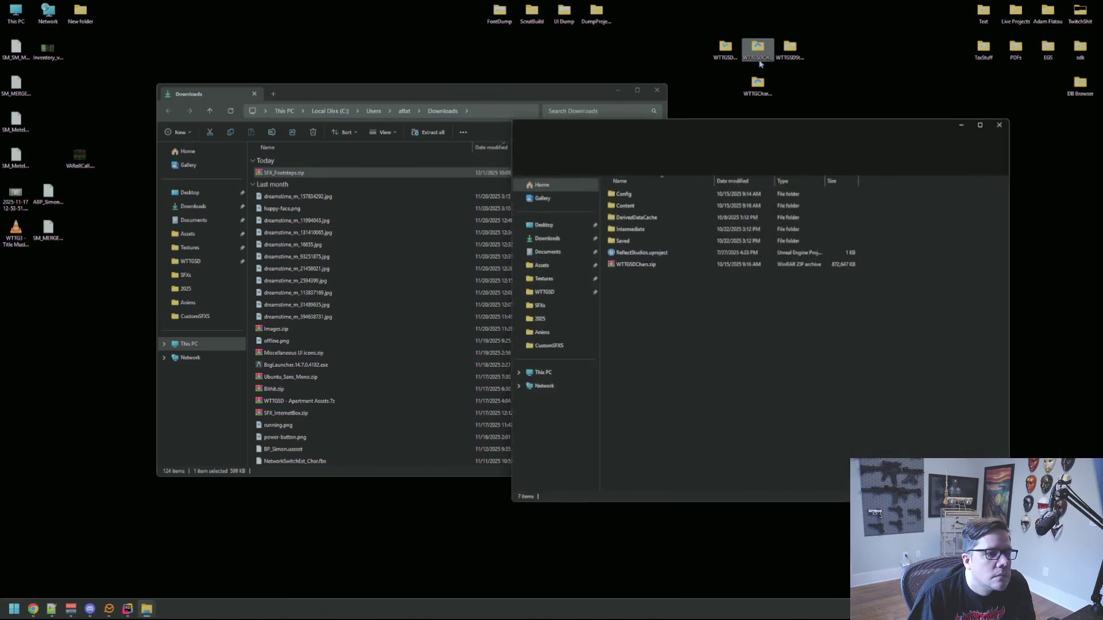
double_click(726, 50)
left_click(1006, 121)
Open the CustomSFXS folder inside WTTGSDDump and place its window on the right.
double_click(641, 244)
left_click(655, 153)
left_click(648, 226)
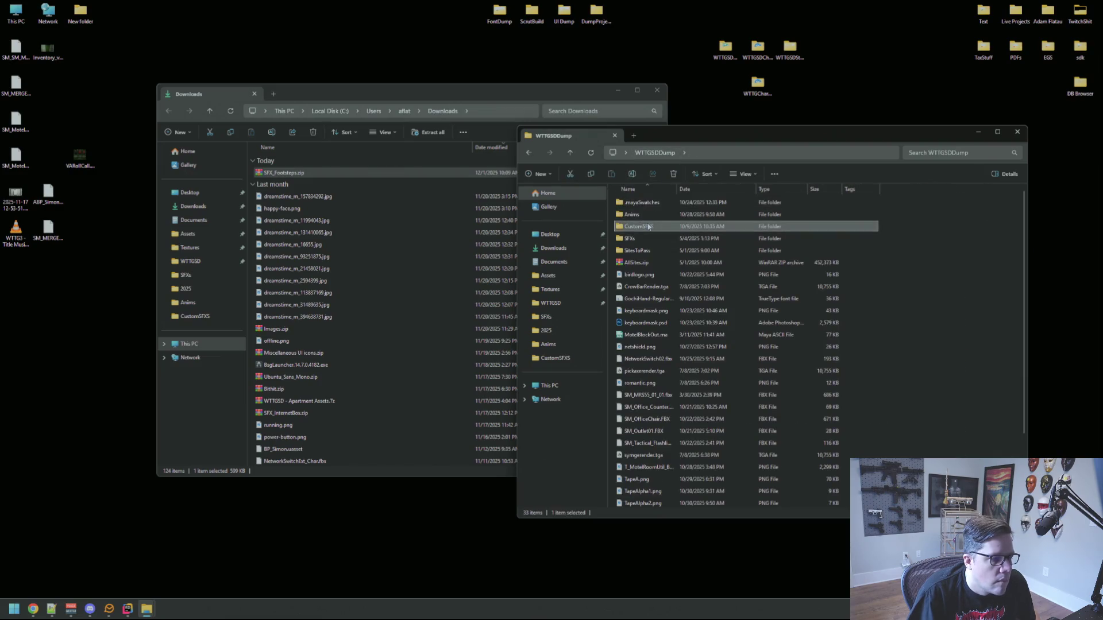
double_click(648, 227)
left_click_drag(715, 141, 773, 138)
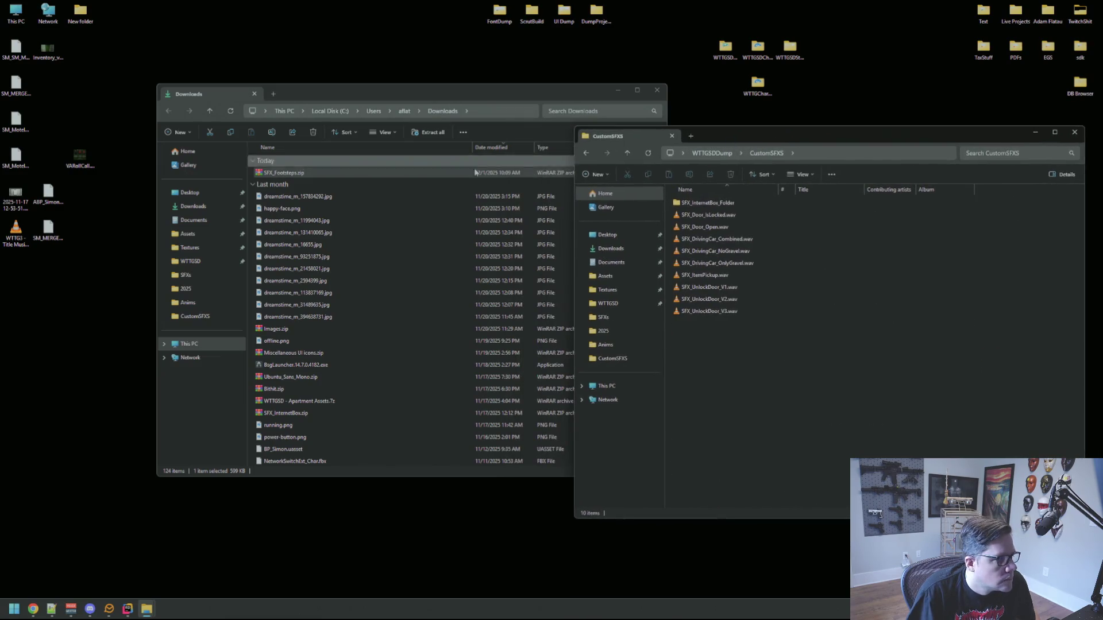
Extract the SFX_Footsteps folder from SFX_Footsteps.zip into CustomSFXS using WinRAR.
double_click(344, 173)
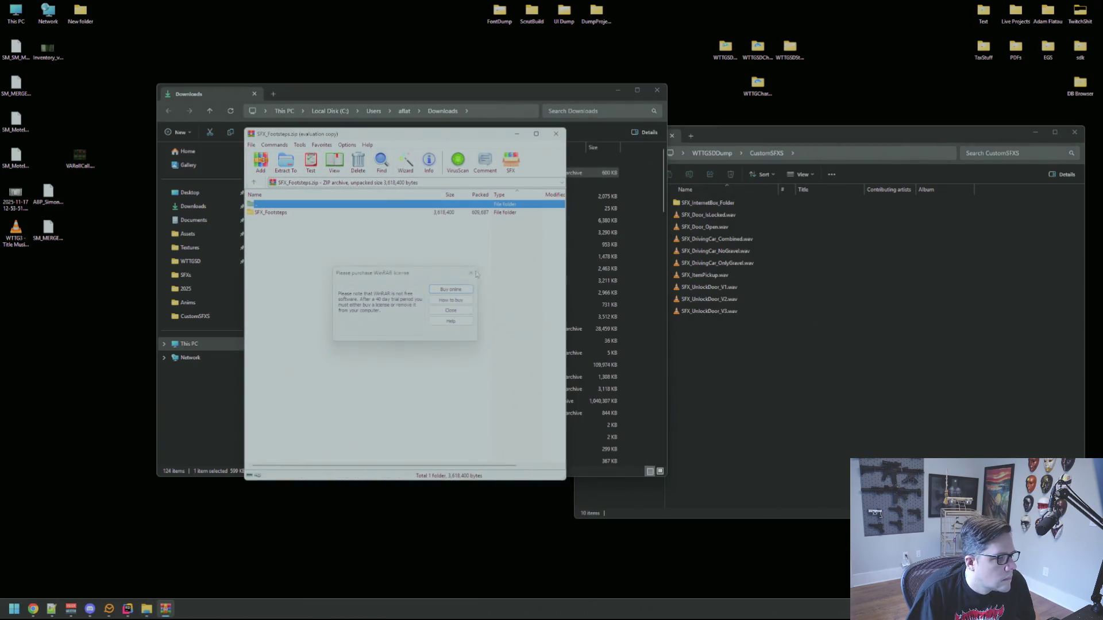
left_click(471, 273)
mouse_move(350, 212)
left_mouse_down()
mouse_move(364, 228)
mouse_move(746, 356)
left_mouse_up()
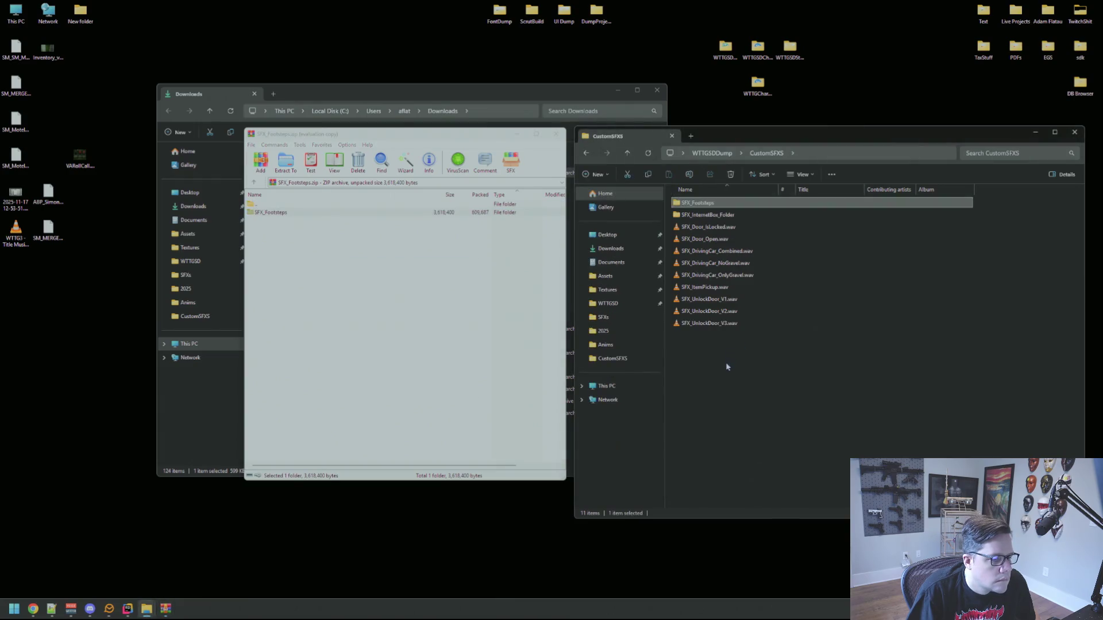
Close WinRAR and the Downloads window, and move CustomSFXS toward the centre.
left_click(555, 133)
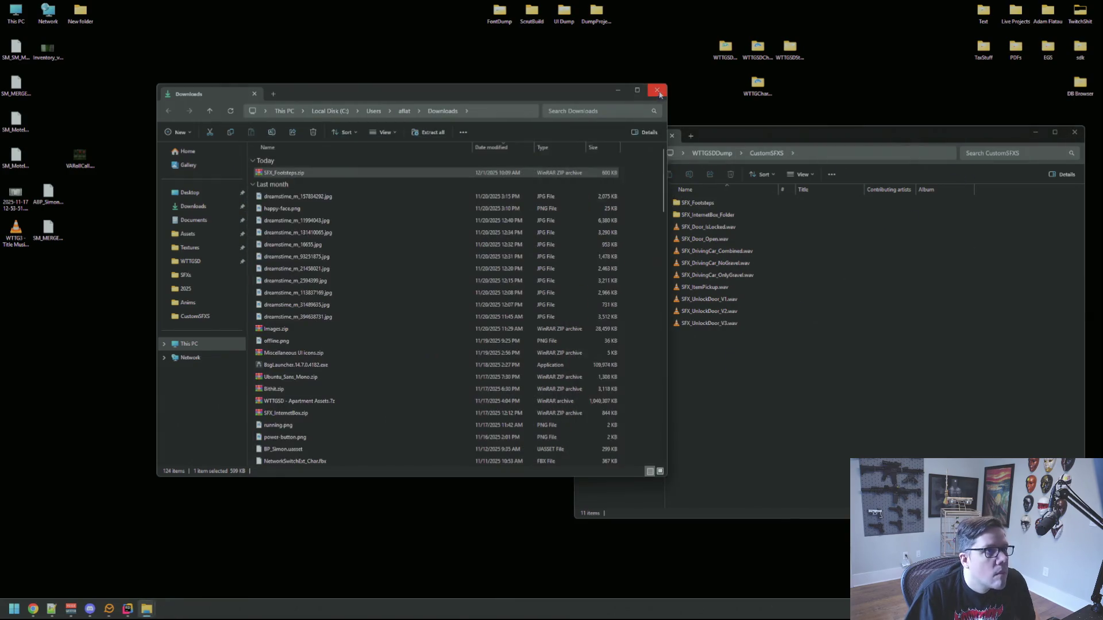
left_click(656, 91)
left_click_drag(689, 133, 689, 130)
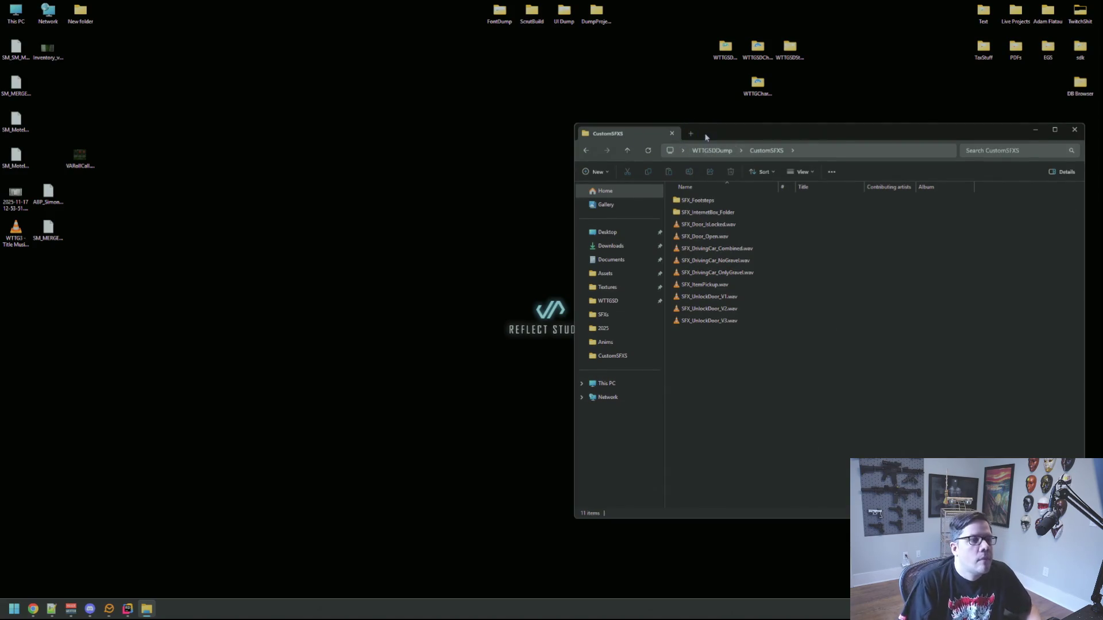
left_click_drag(731, 135, 610, 134)
left_click(32, 609)
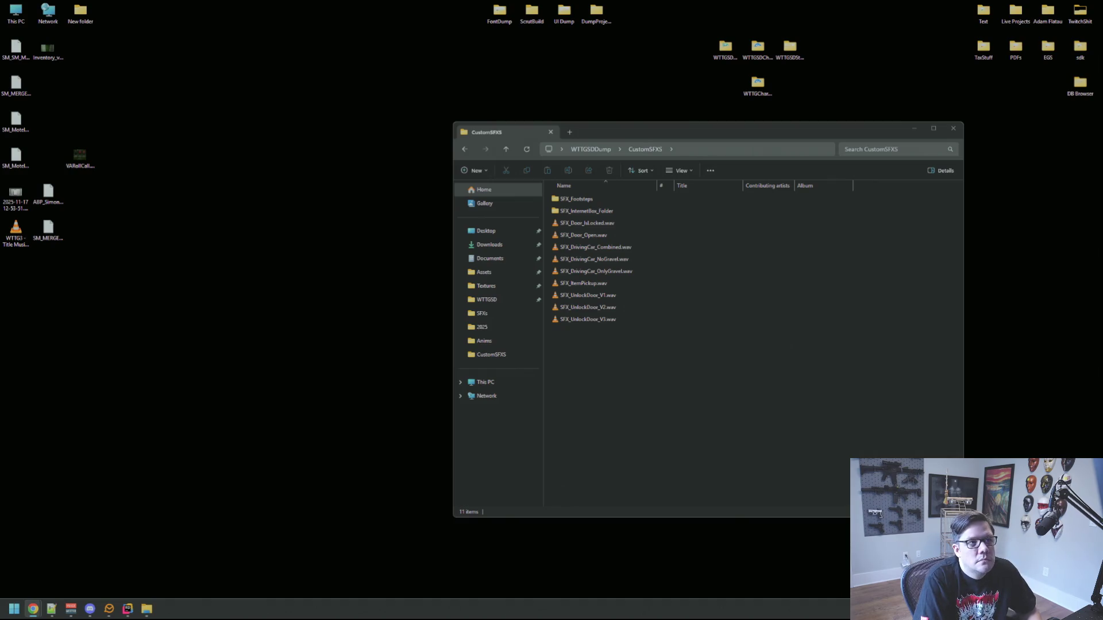
Launch Microsoft Edge by searching 'edge' from the Windows Start menu.
key("super")
type("edge")
key("Return")
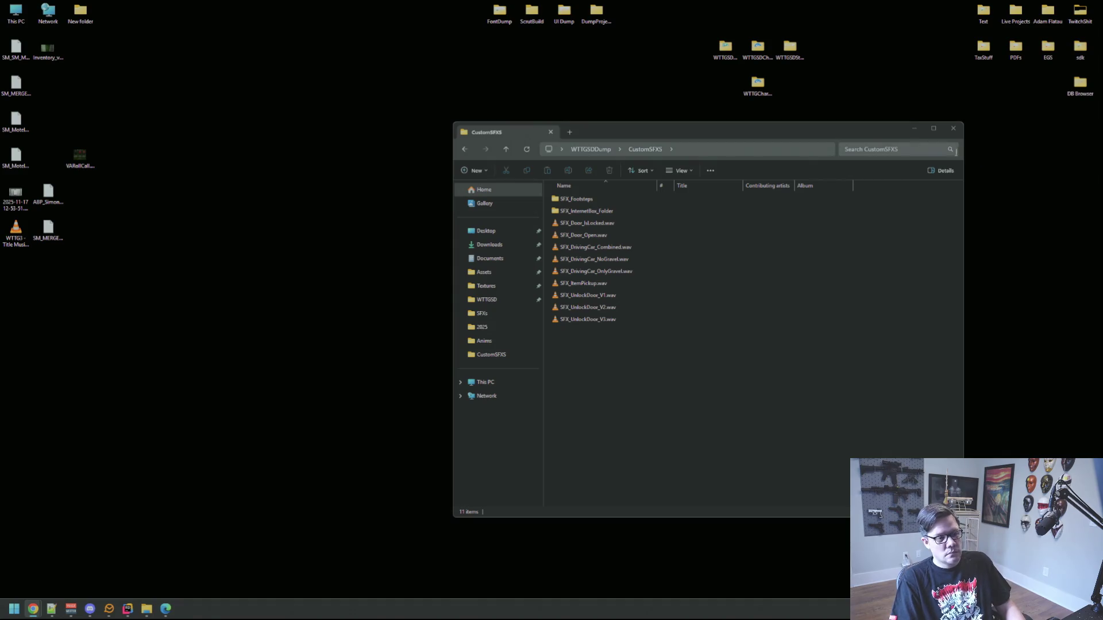
Close the CustomSFXS window, check Rider's Unreal Editor log, and switch to Unreal Editor.
left_click(954, 131)
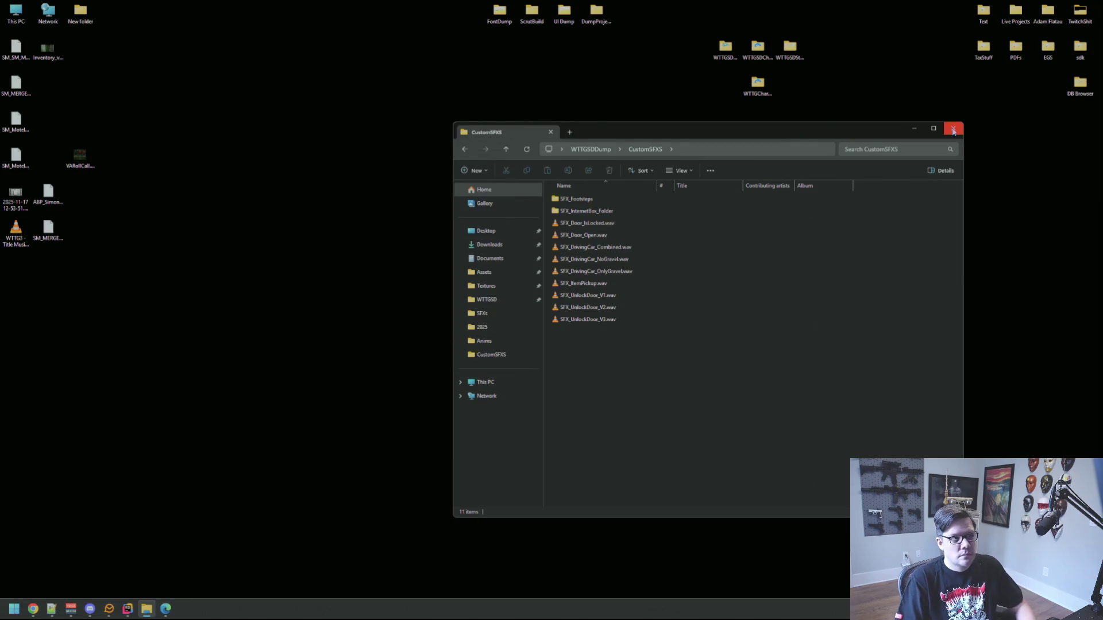
left_click(954, 131)
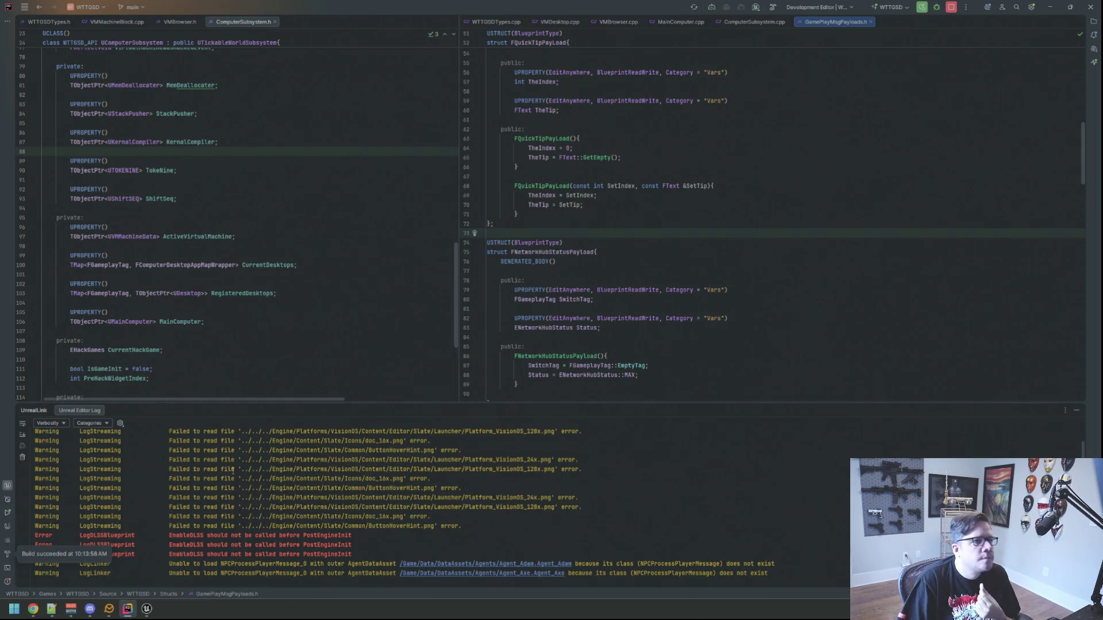
left_click(730, 446)
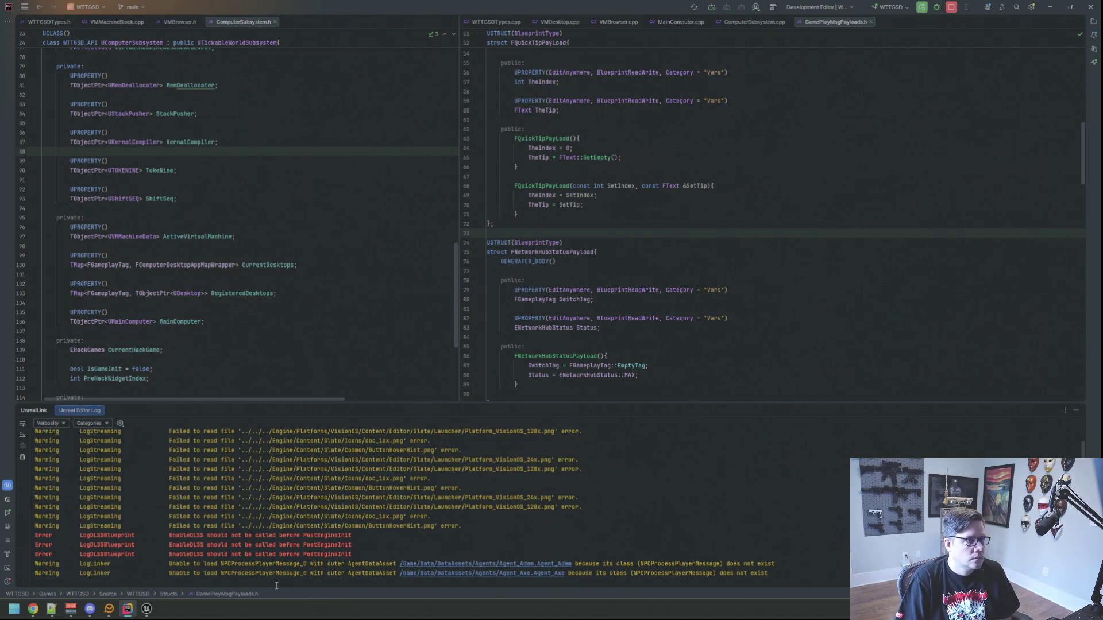
left_click(146, 608)
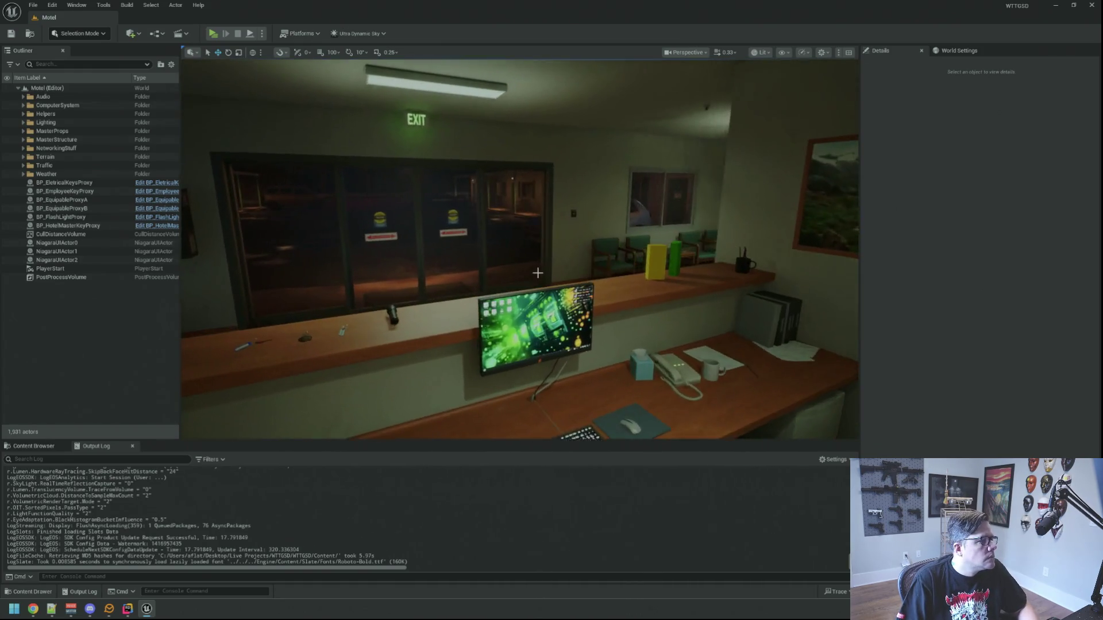
Start playing the Motel level, pick up the flashlight and counter items, and equip the flashlight.
left_click(213, 33)
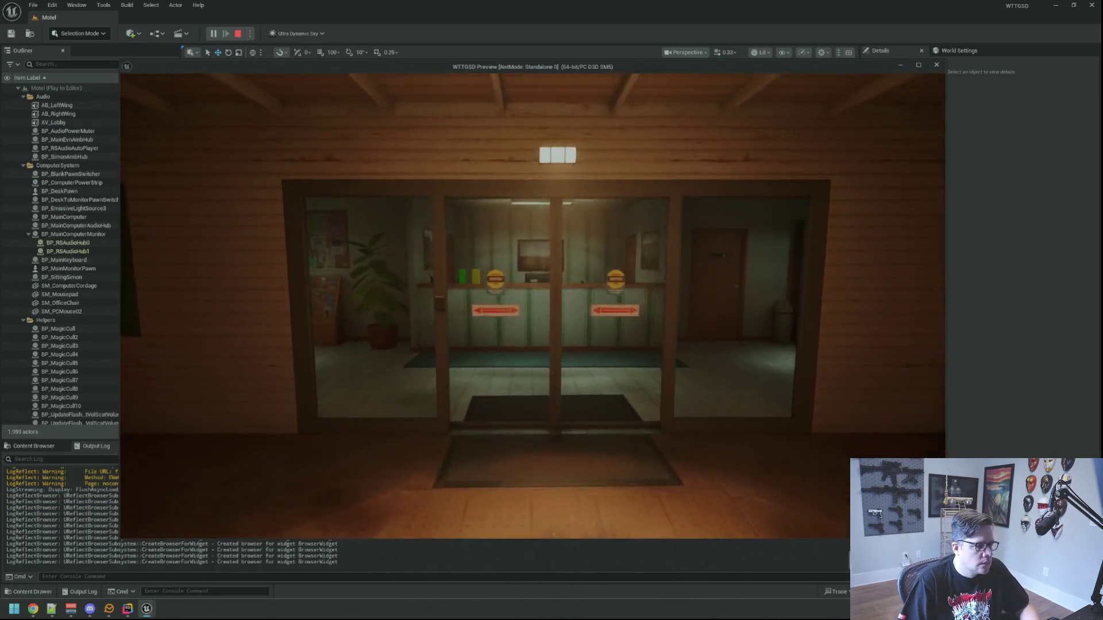
key("w")
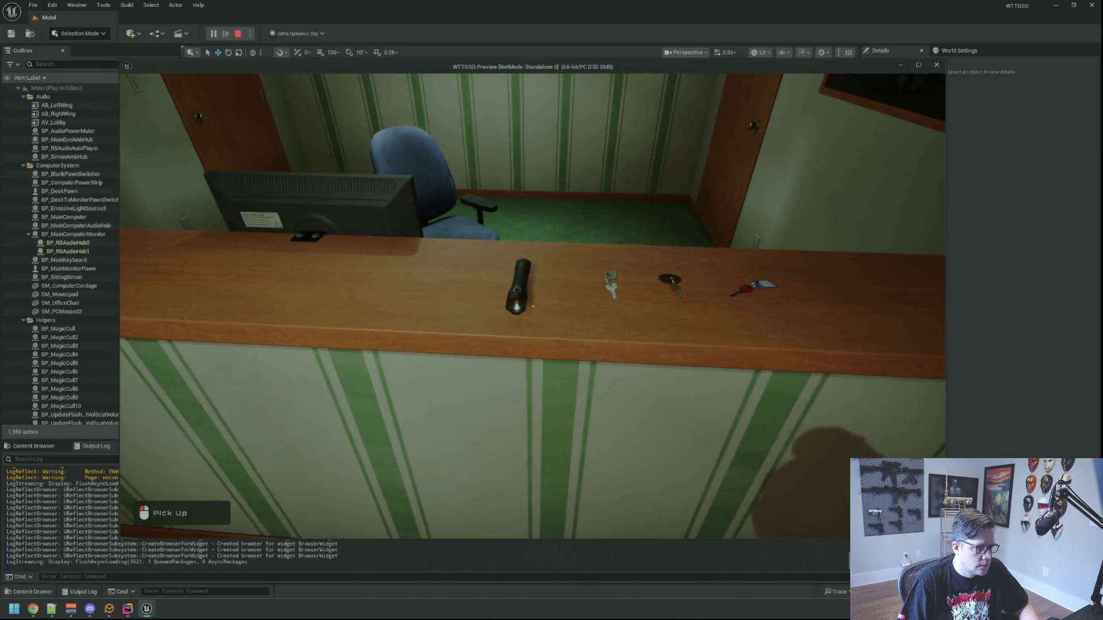
left_click(532, 306)
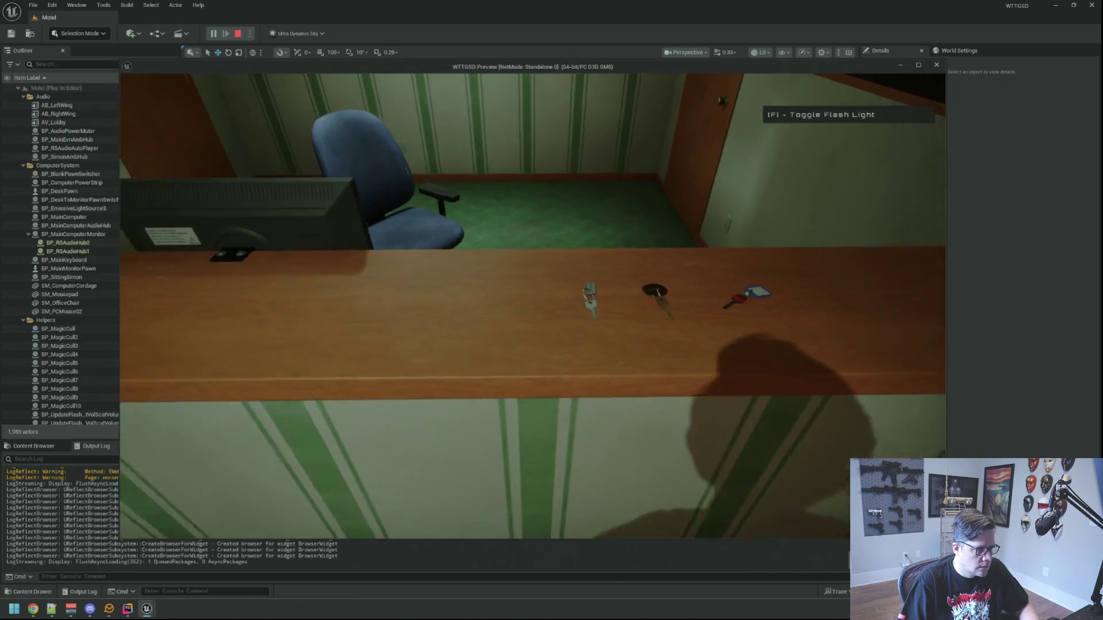
left_click(533, 307)
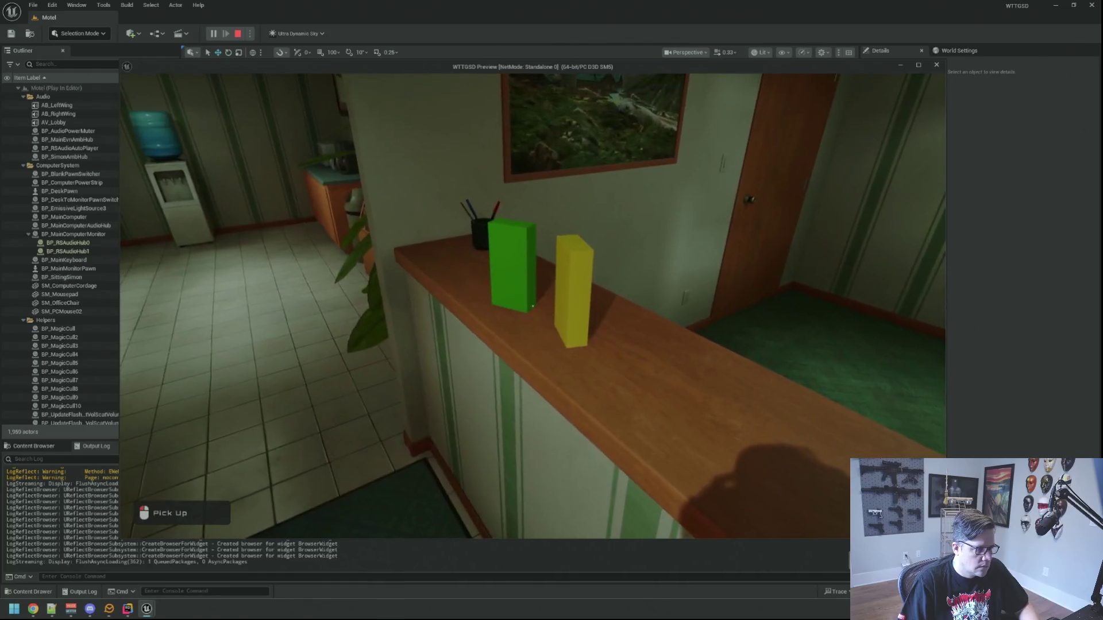
left_click(532, 306)
left_click(533, 306)
key("Tab")
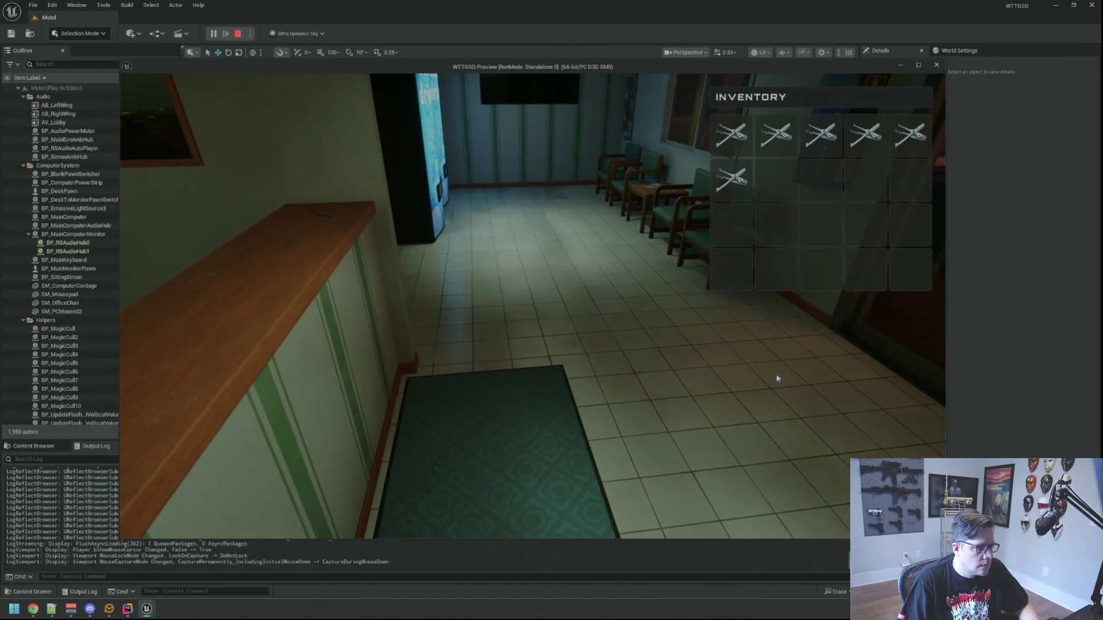
key("Tab")
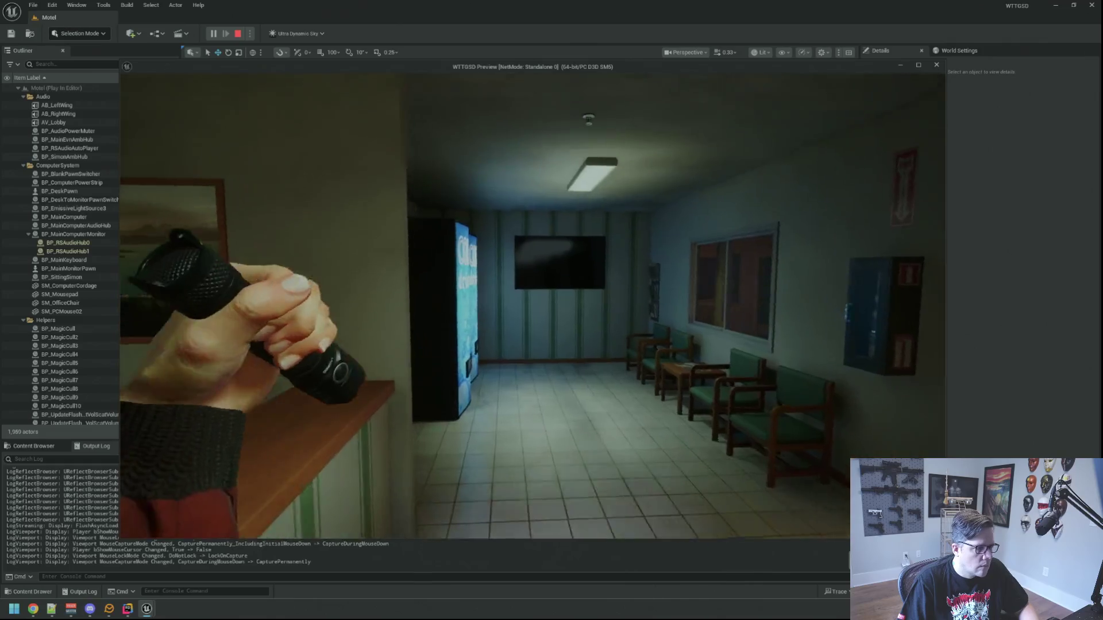
Enter the office, use the desk computer to open and close Merramun, then leave.
key("w")
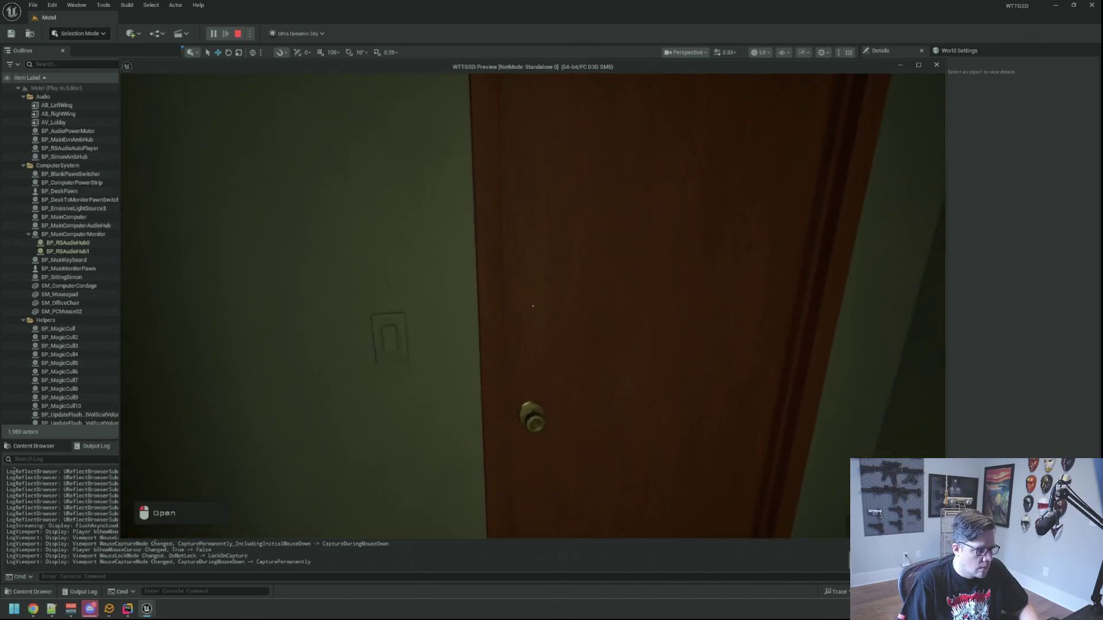
left_click(532, 306)
key("w")
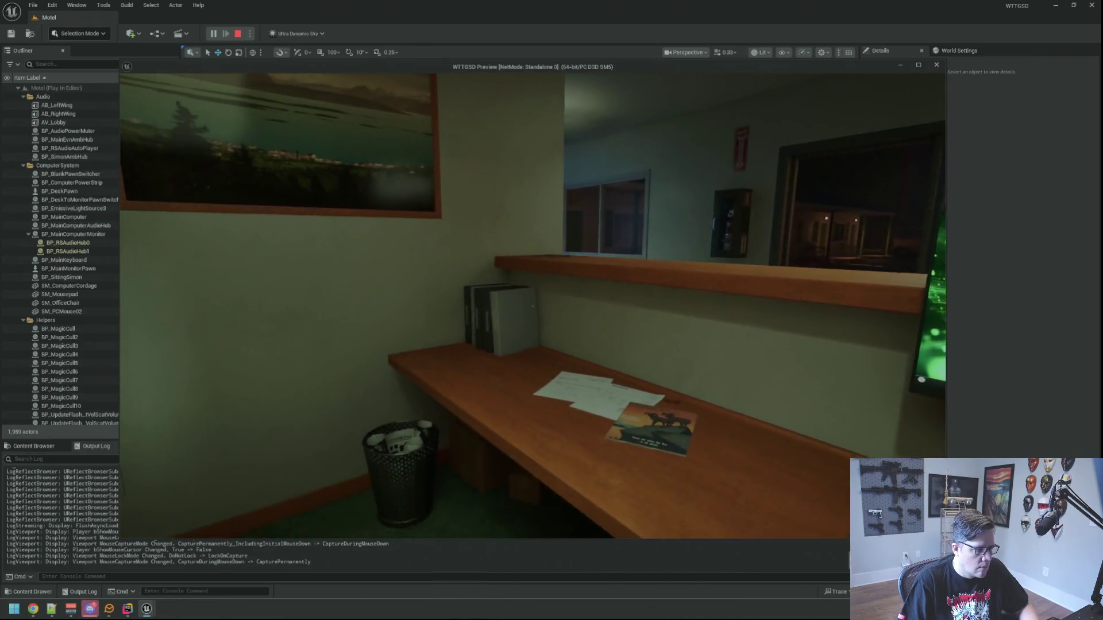
left_click(532, 306)
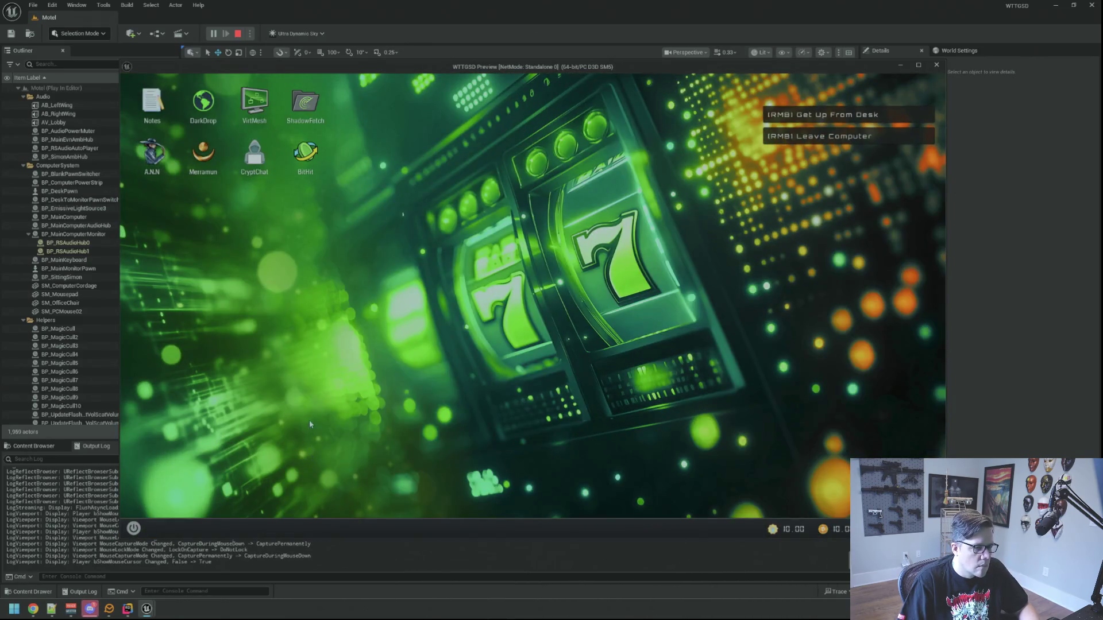
double_click(202, 153)
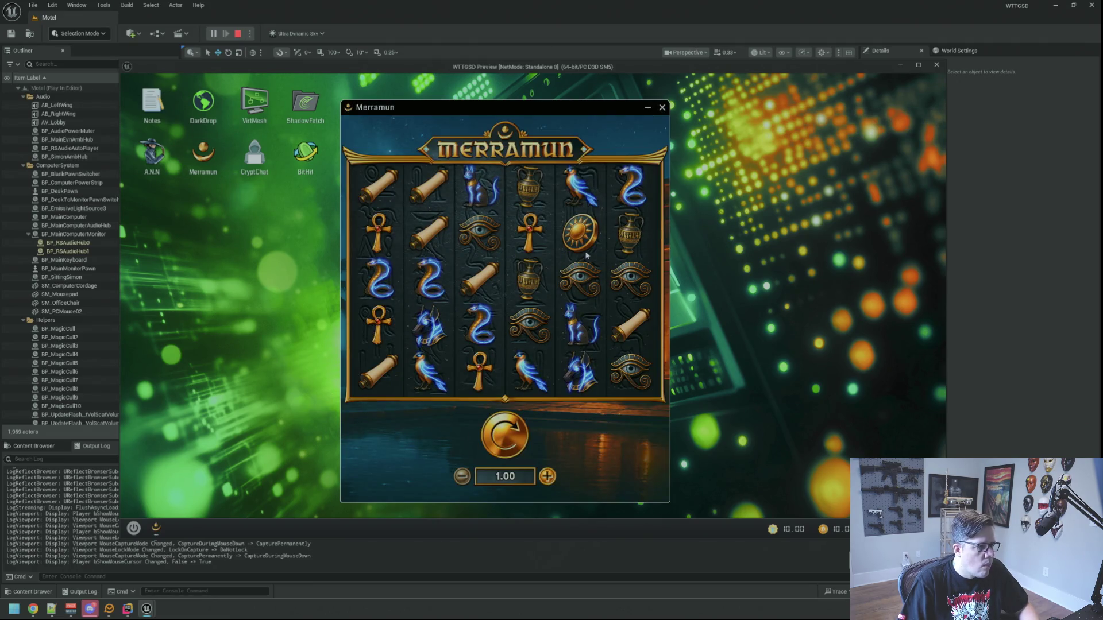
left_click(662, 107)
right_click(539, 202)
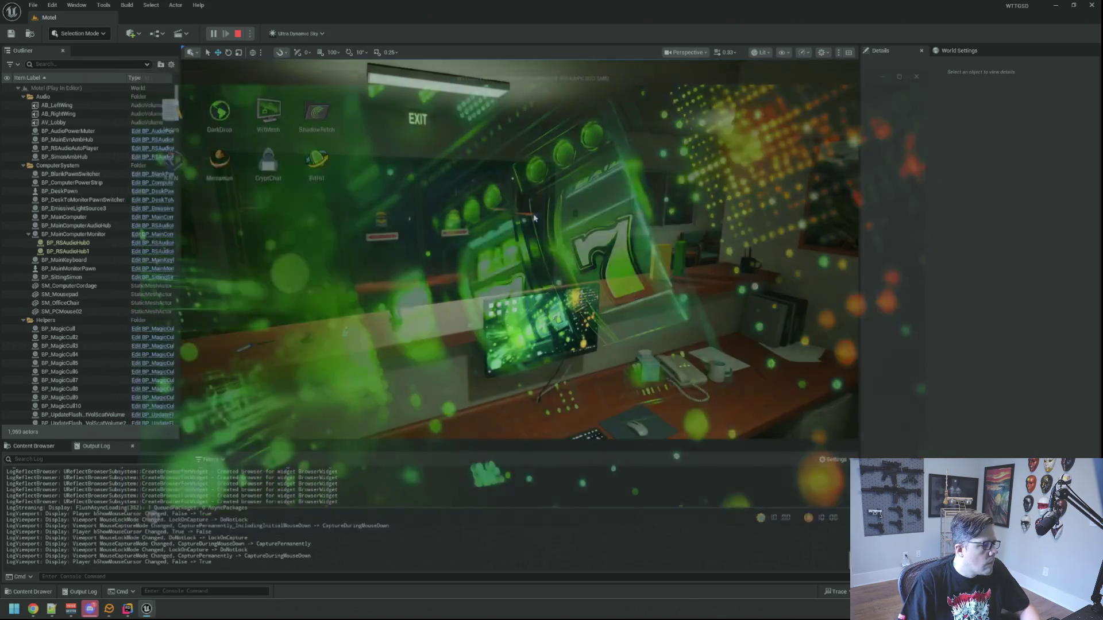
End play and view the Motel through camera bookmarks 1–5, then return to Rider.
key("Escape")
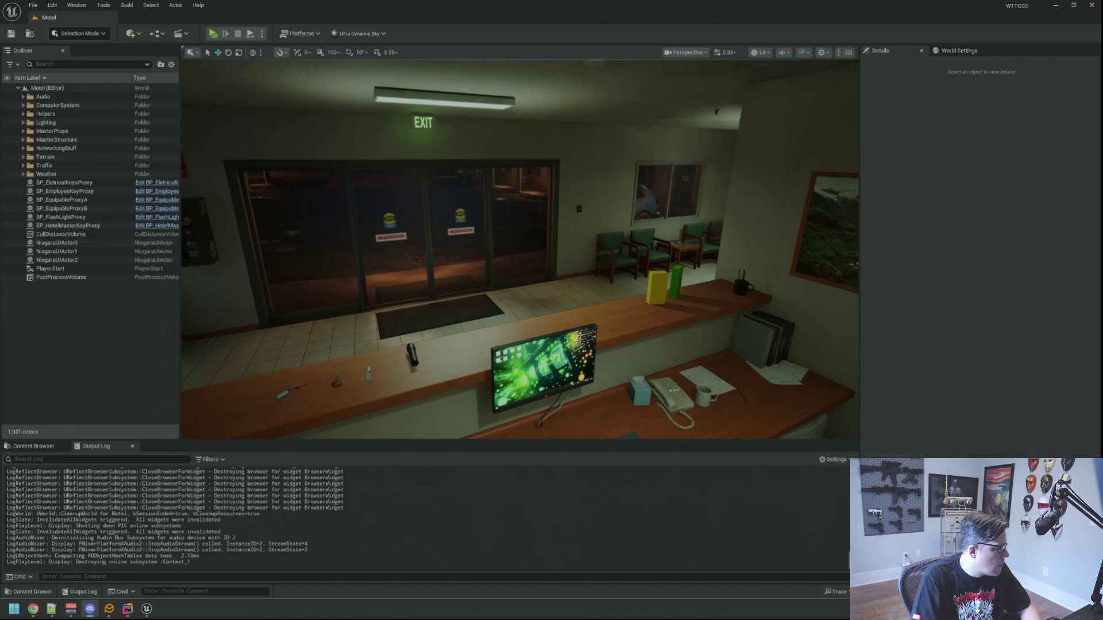
left_click_drag(517, 287, 494, 230)
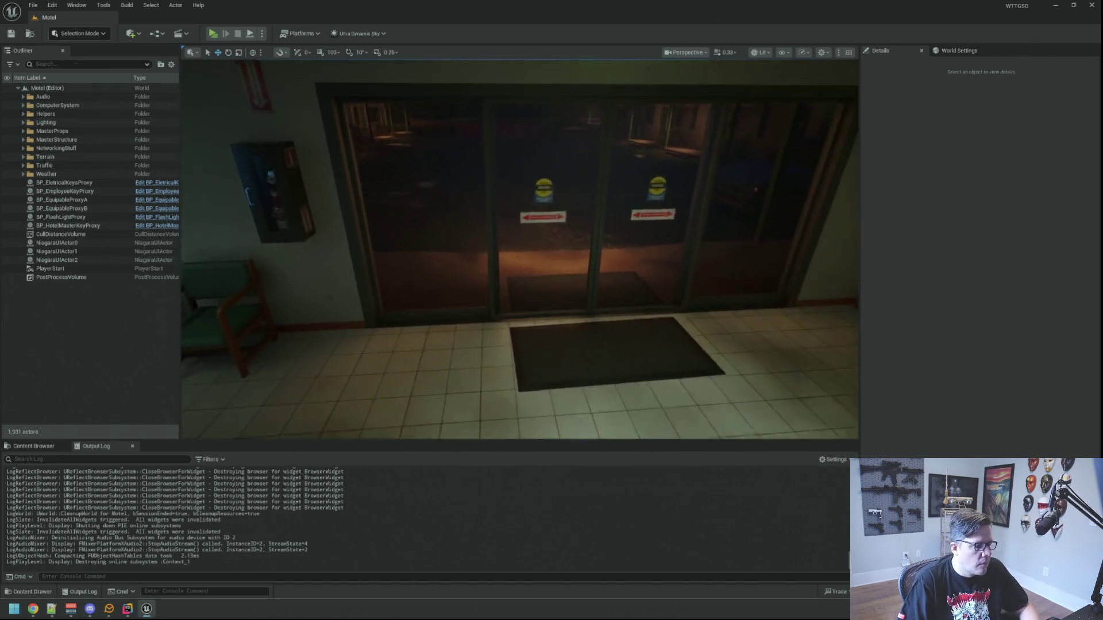
key("1")
key("2")
mouse_move(536, 283)
left_mouse_down()
mouse_move(500, 280)
mouse_move(499, 247)
left_mouse_up()
key("3")
key("4")
key("5")
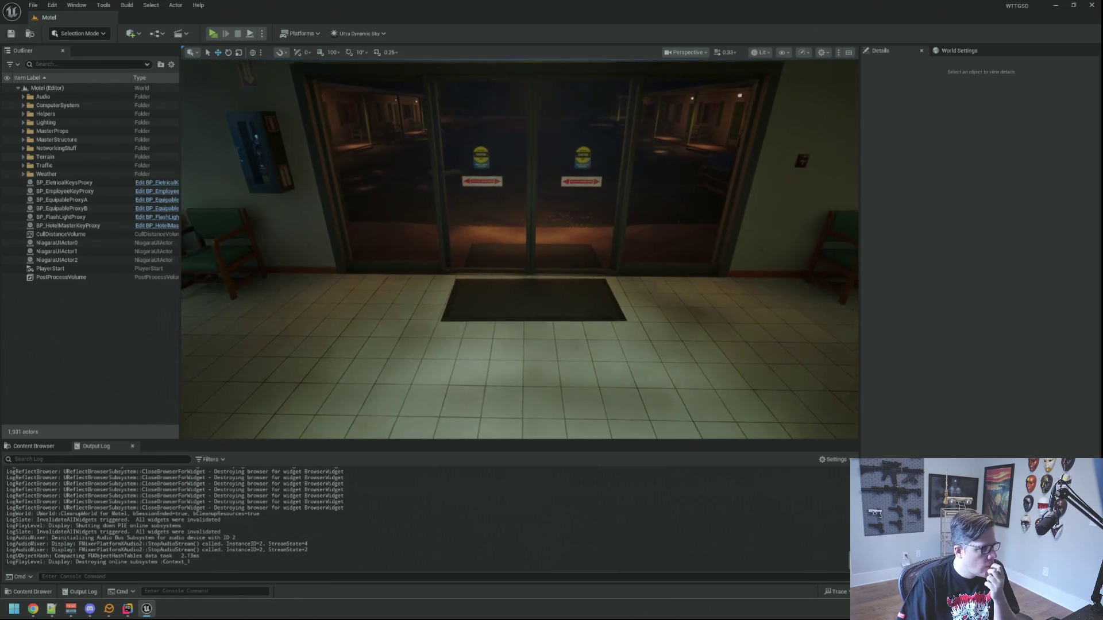
key("alt+Tab")
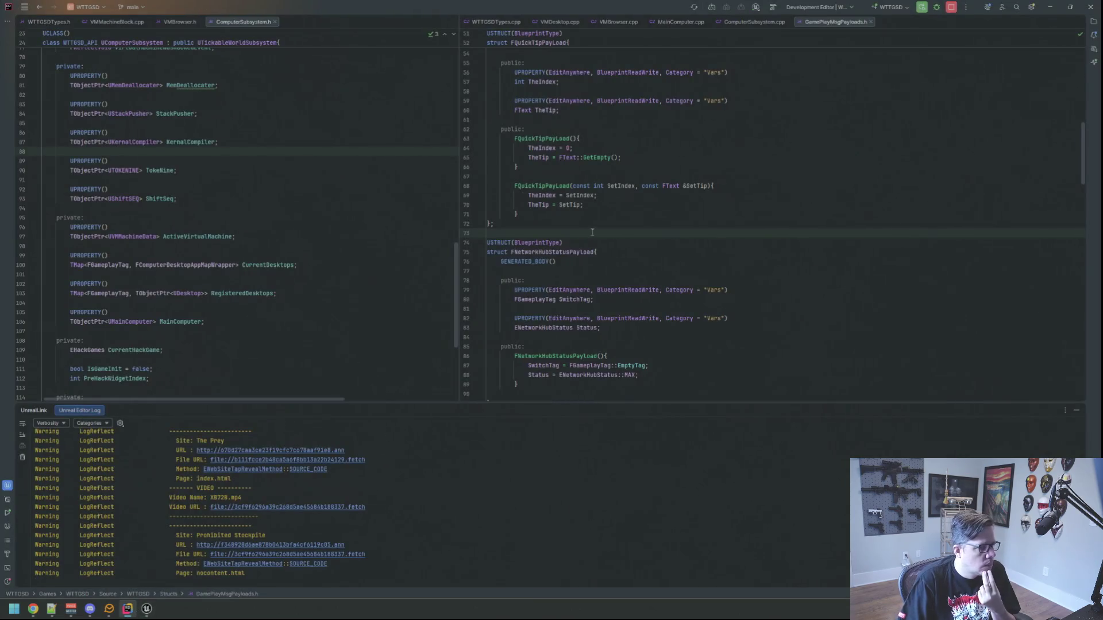
Hide the Unreal Link panel and scroll MainComputer.cpp down to UMainComputer::LaunchHack.
left_click(747, 290)
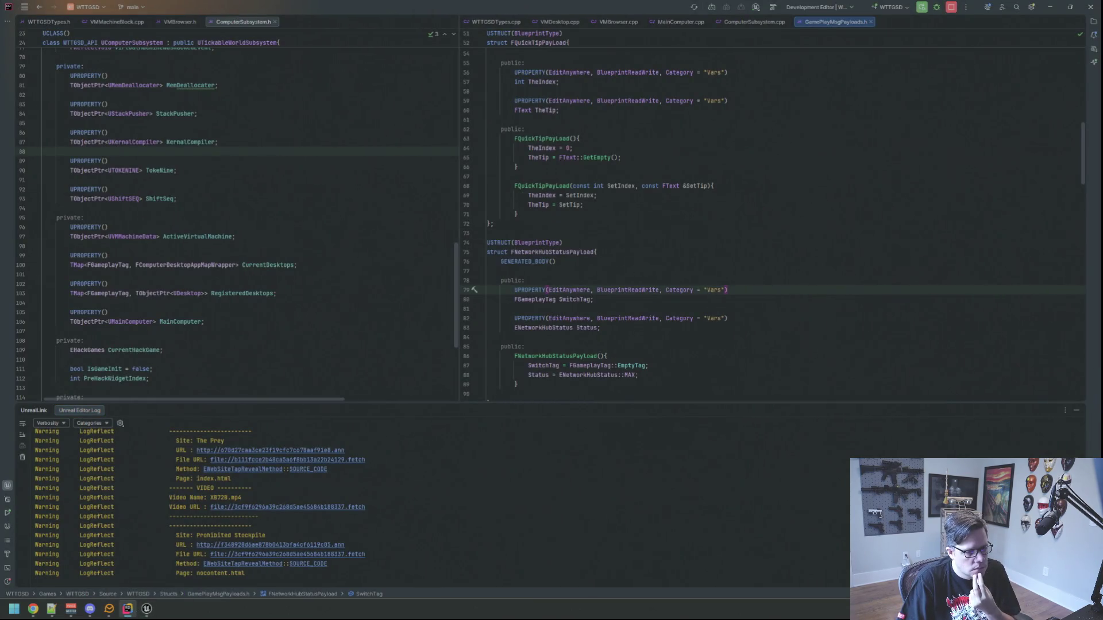
left_click(1075, 410)
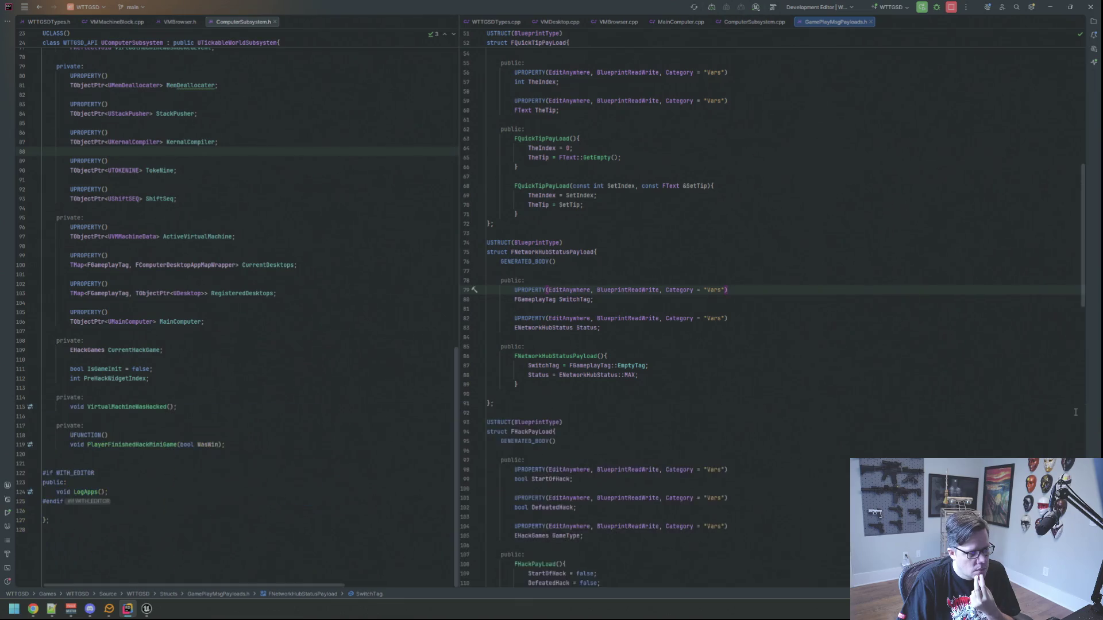
left_click(754, 21)
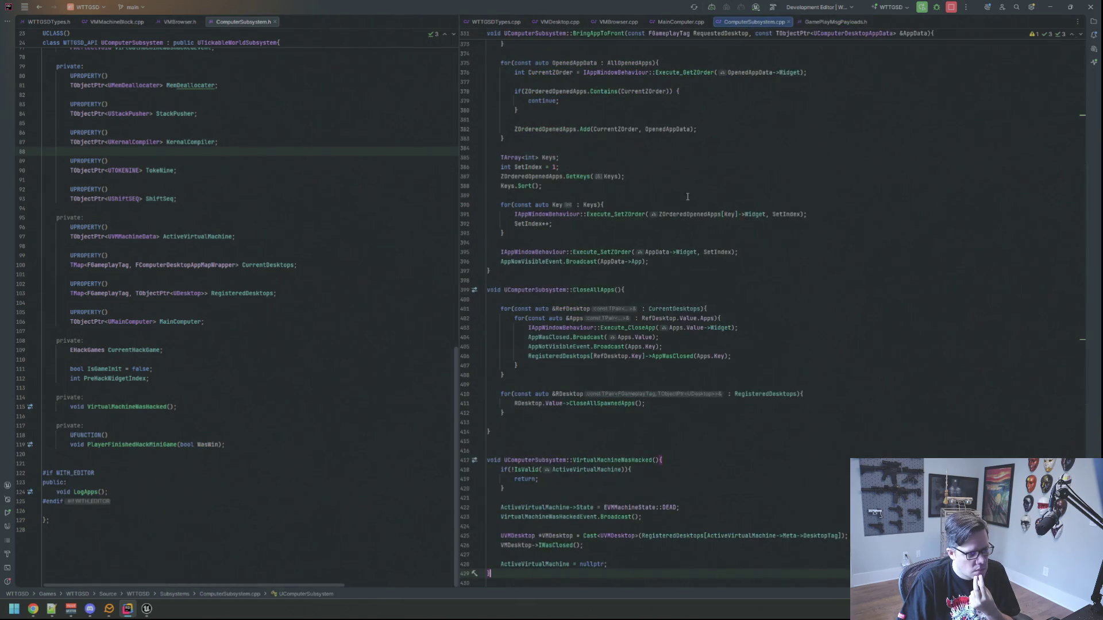
scroll(688, 194, "up", 6)
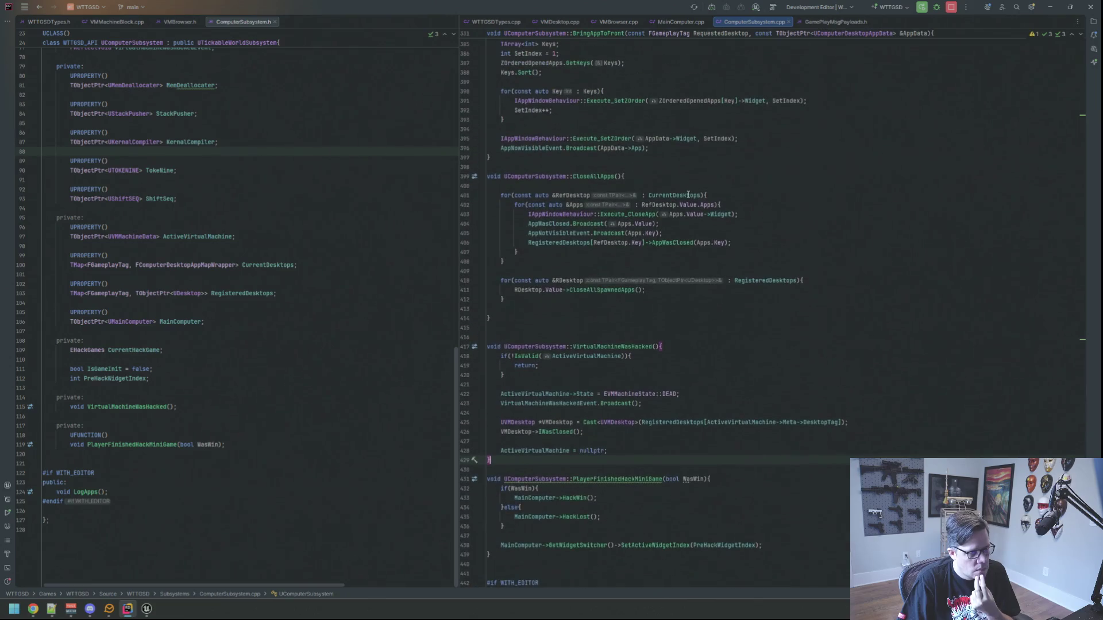
left_click(681, 21)
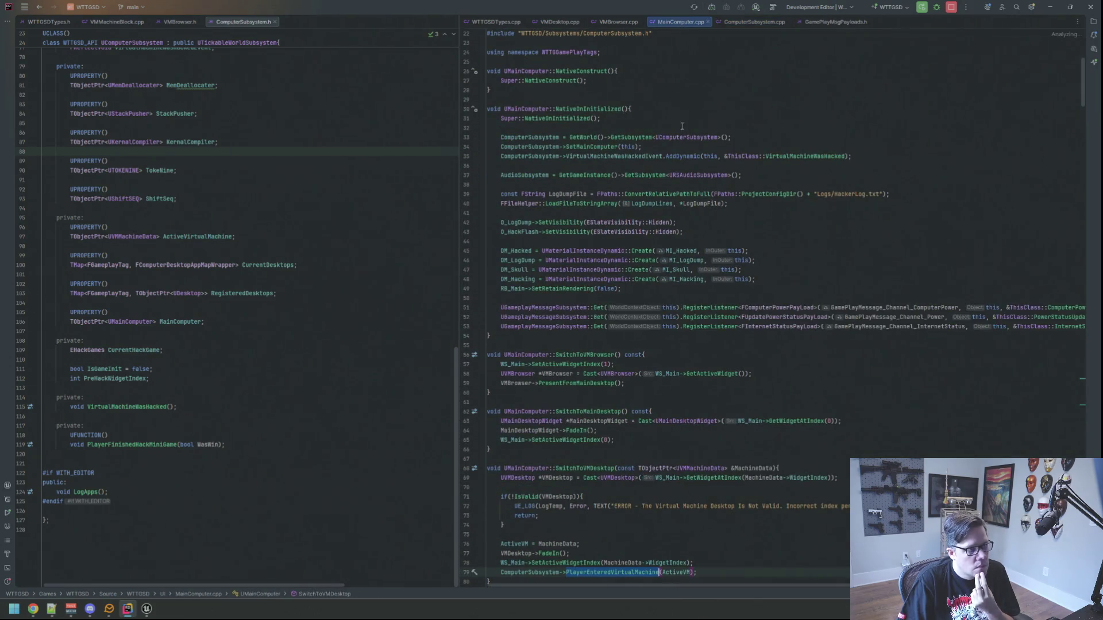
scroll(683, 126, "down", 19)
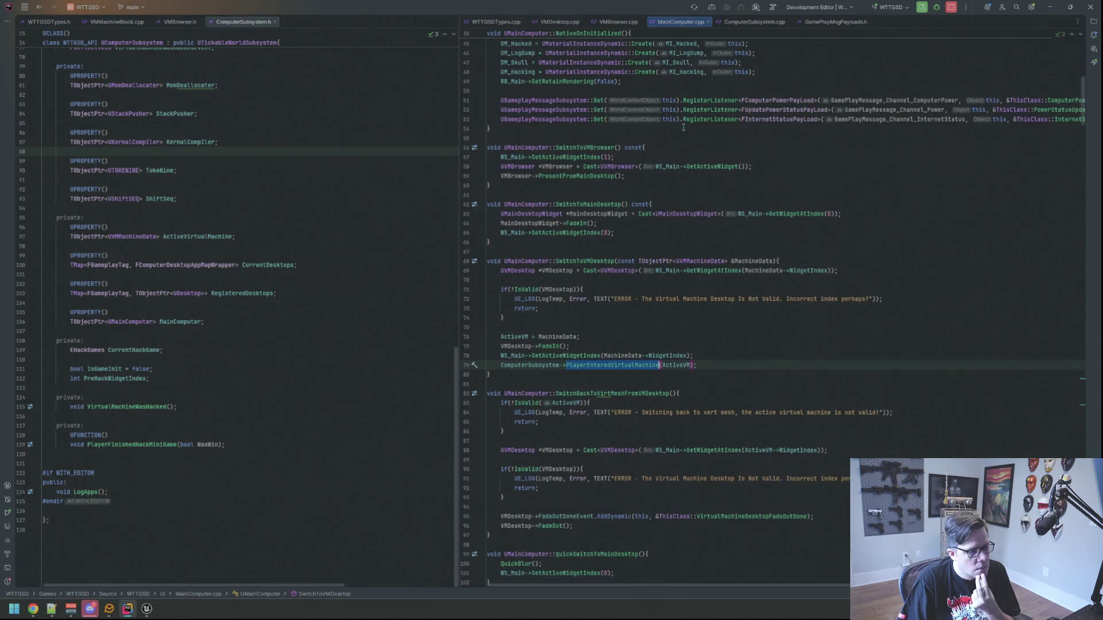
scroll(683, 127, "down", 15)
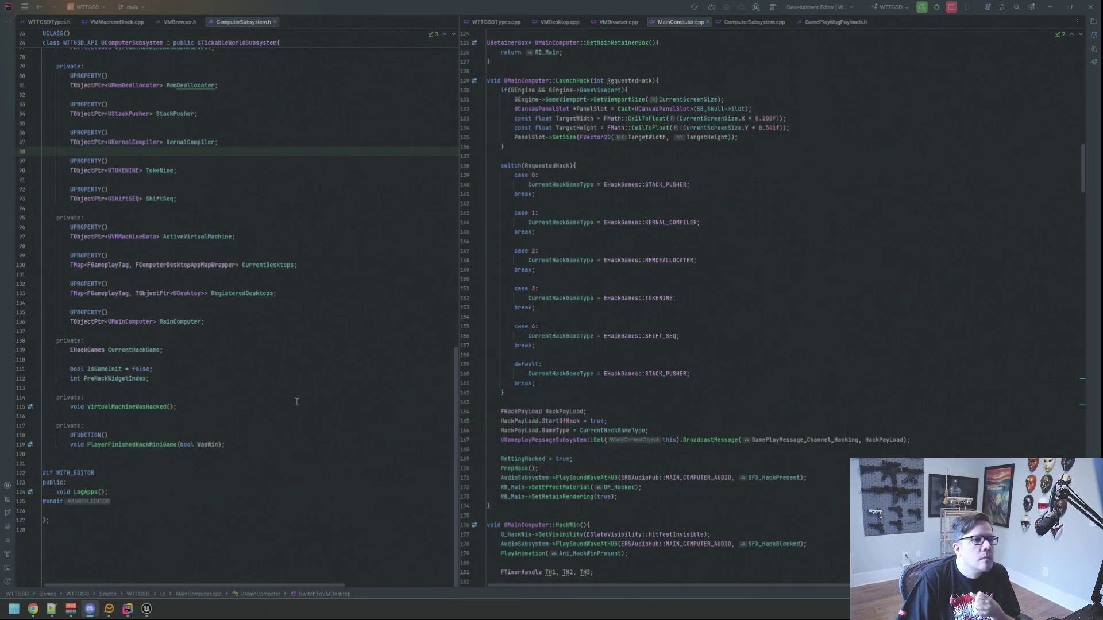
left_click(976, 308)
left_click(907, 251)
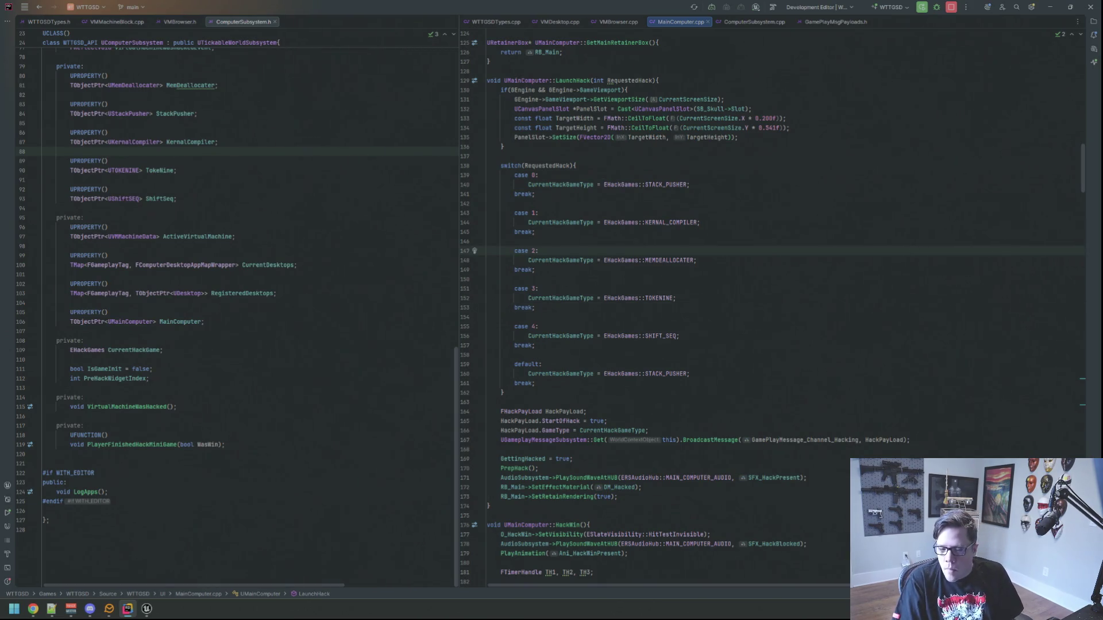
key("alt+Tab")
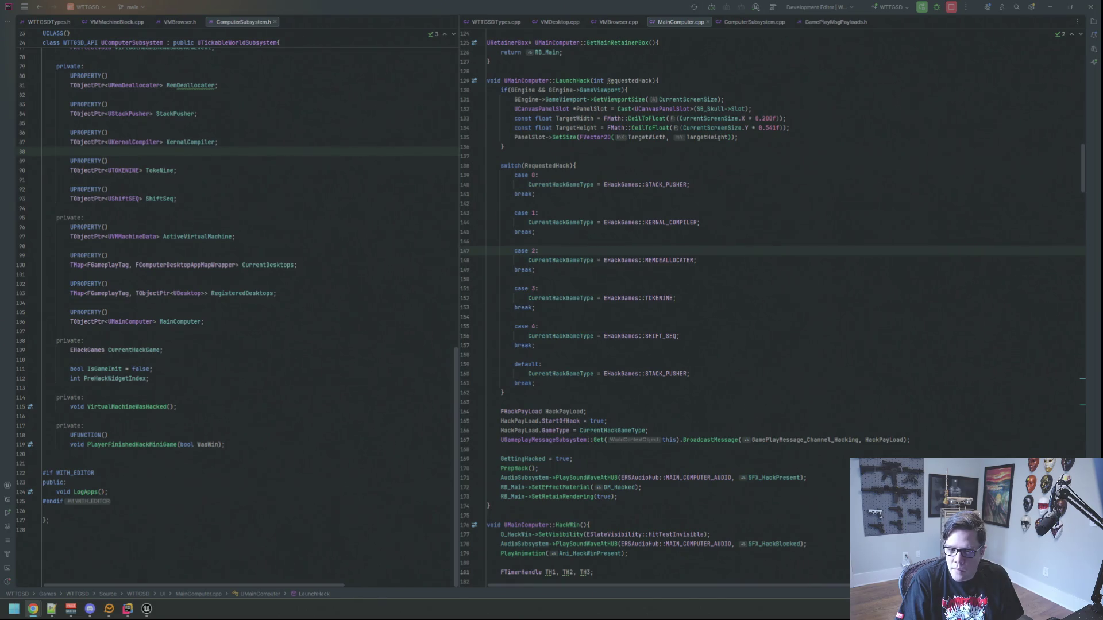
key("alt+Tab")
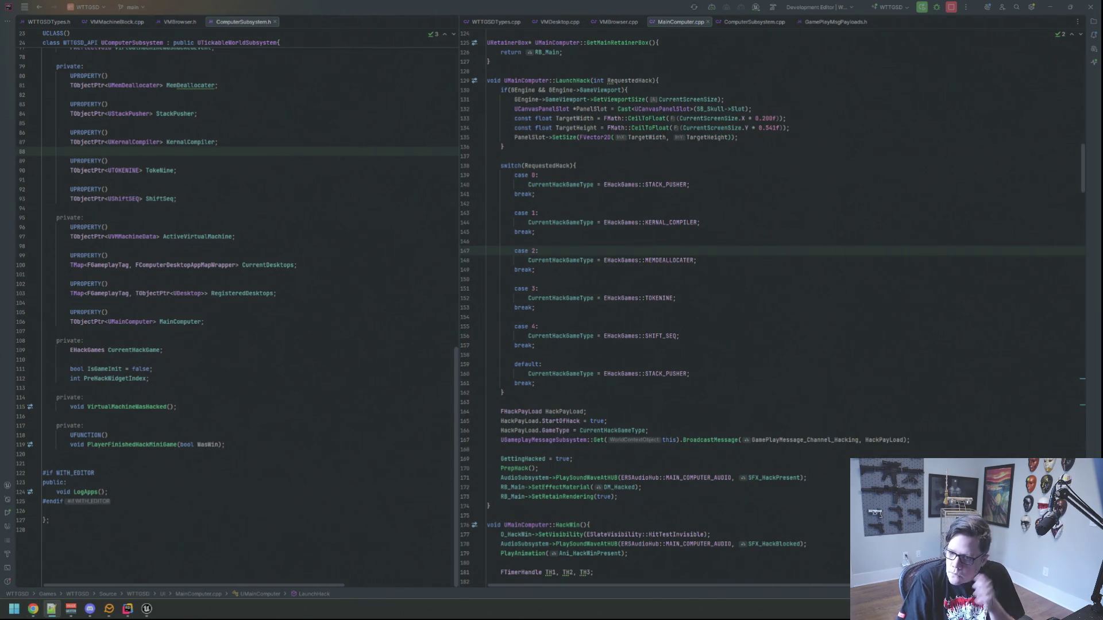
key("alt+Tab")
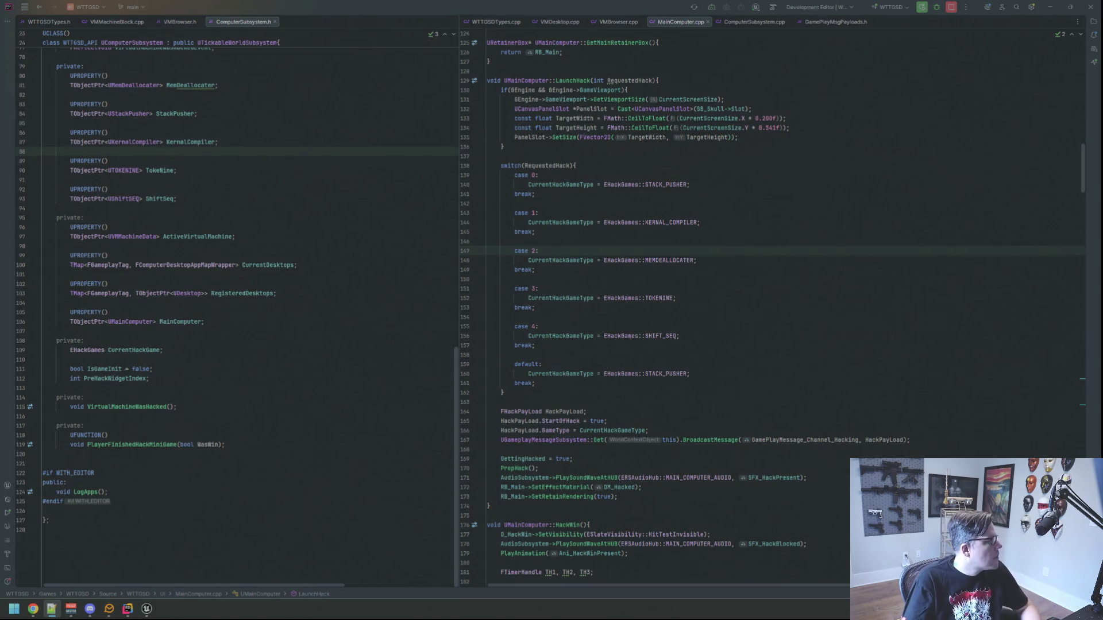
key("alt+Tab")
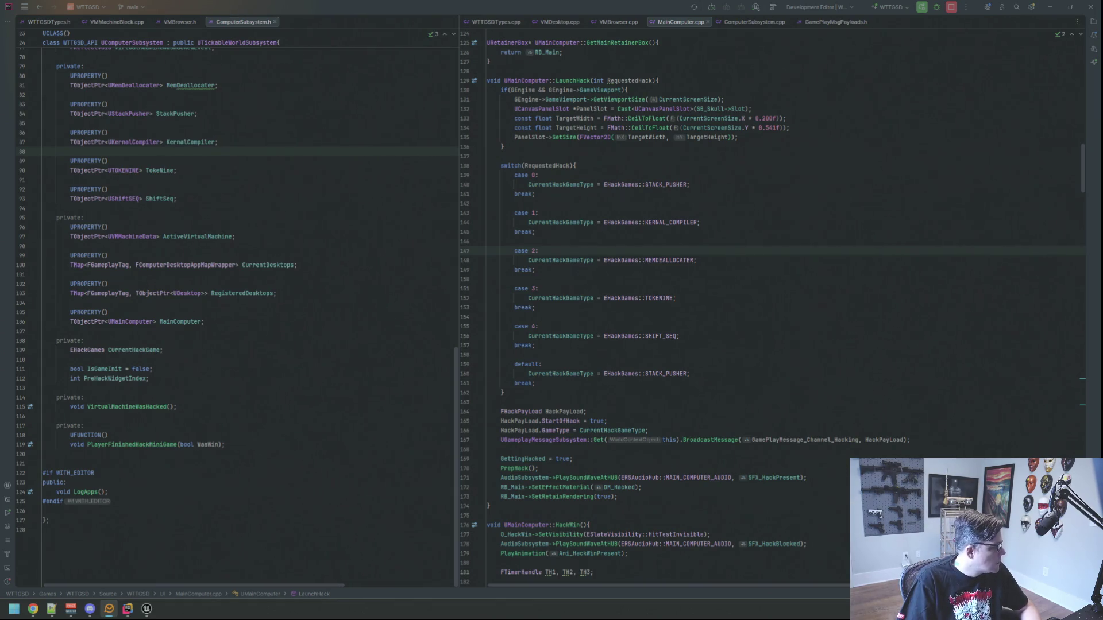
Switch away from Rider and bring the Unreal Editor with the Motel level back to the front.
key("alt+Tab")
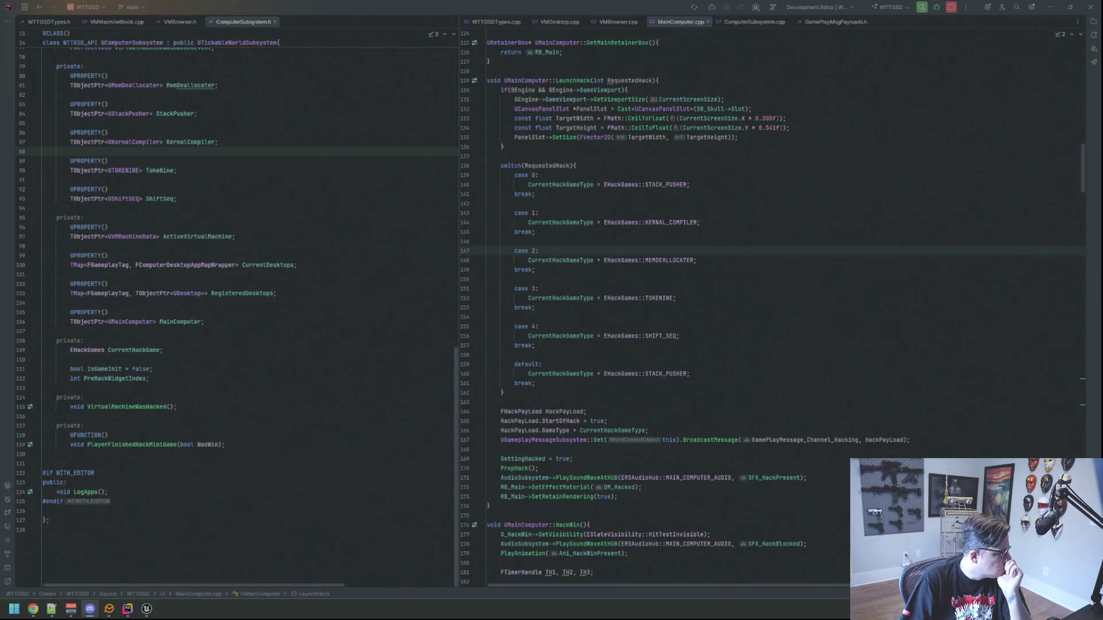
left_click(146, 609)
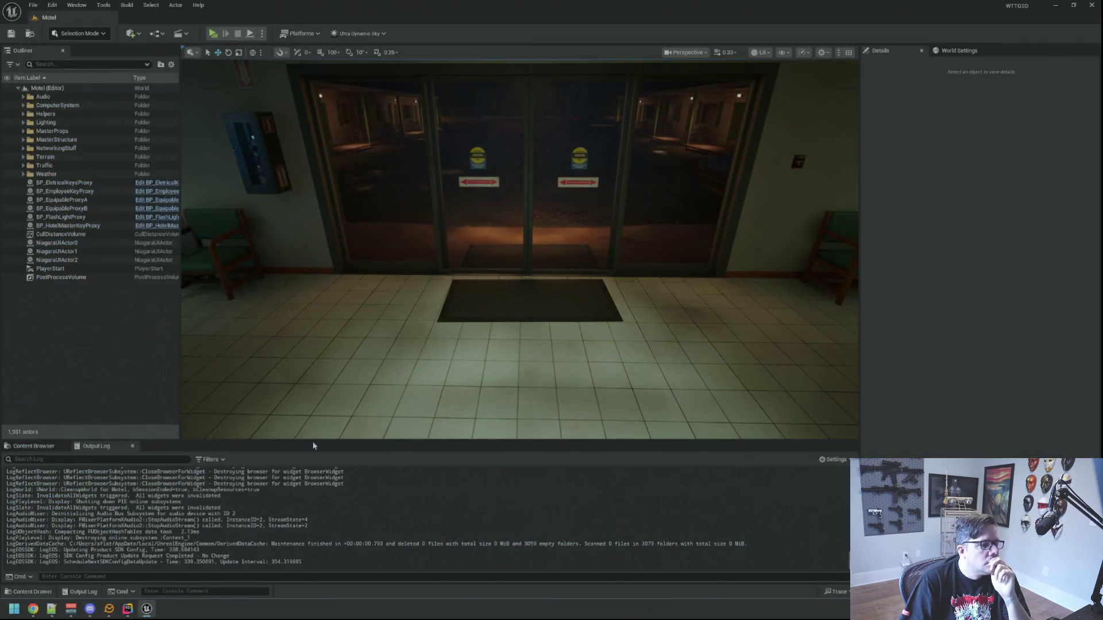
Load the Apartment map from the Content Maps folder, turn toward the hallway, then minimize the editor.
left_click(33, 446)
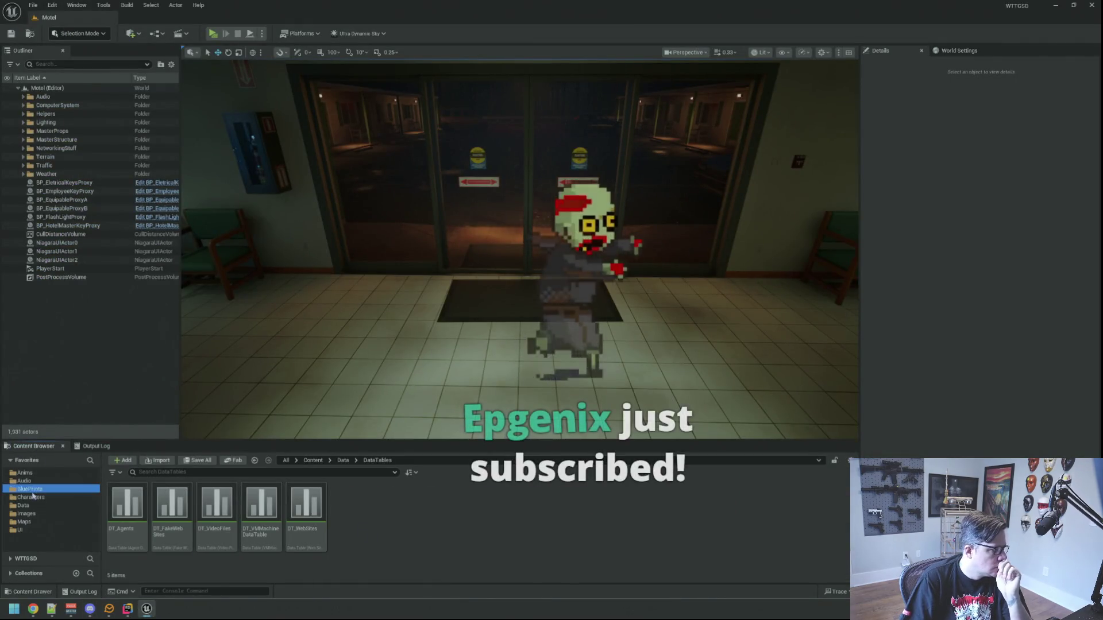
left_click(26, 506)
left_click(45, 522)
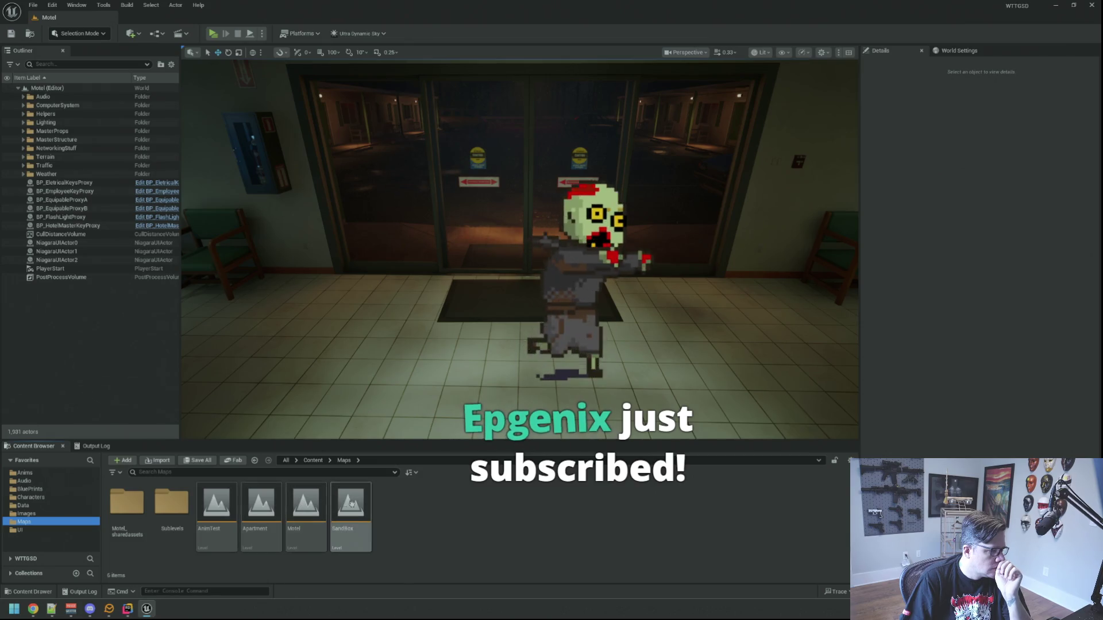
double_click(261, 504)
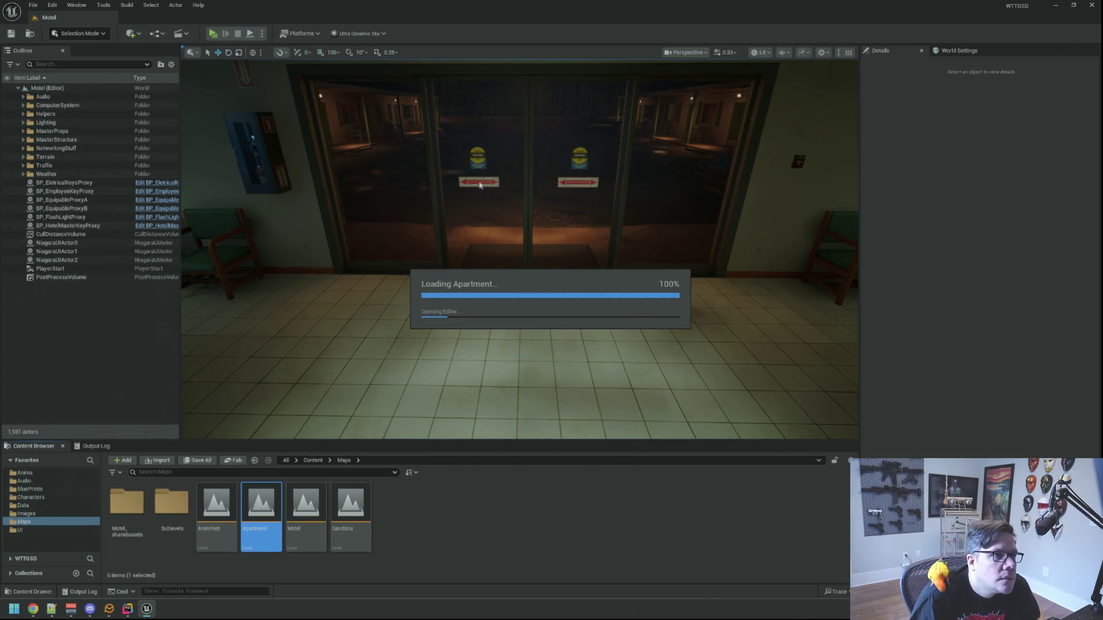
mouse_move(489, 164)
left_mouse_down()
mouse_move(561, 221)
mouse_move(574, 217)
mouse_move(577, 236)
left_mouse_up()
left_click(1054, 6)
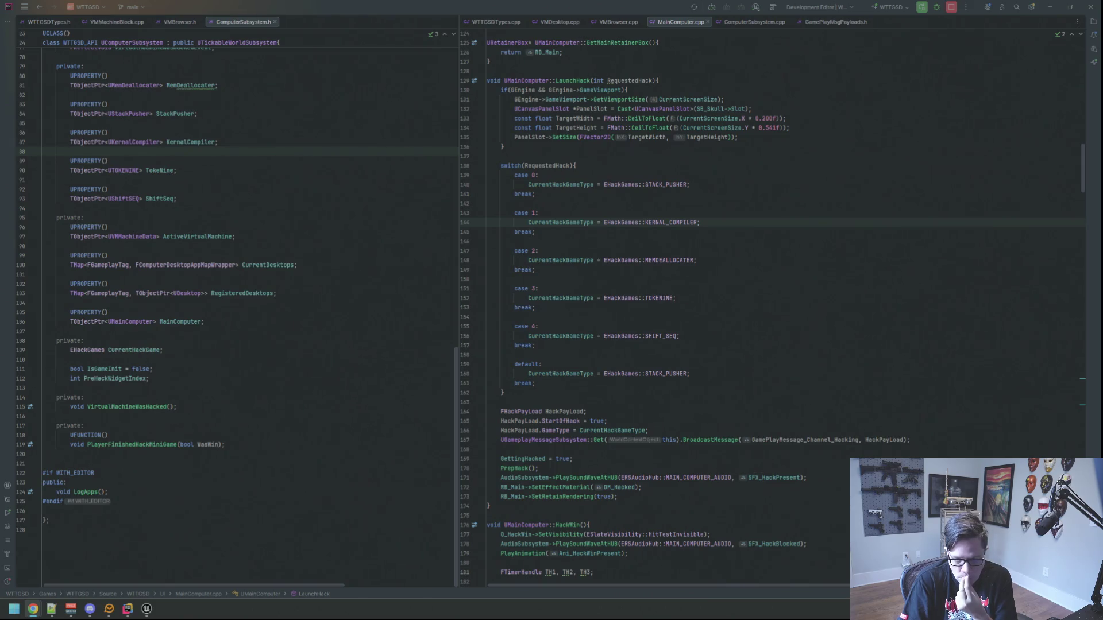
Look over LaunchHack in MainComputer.cpp around lines 133–165, then minimize Rider to the desktop.
left_click(837, 118)
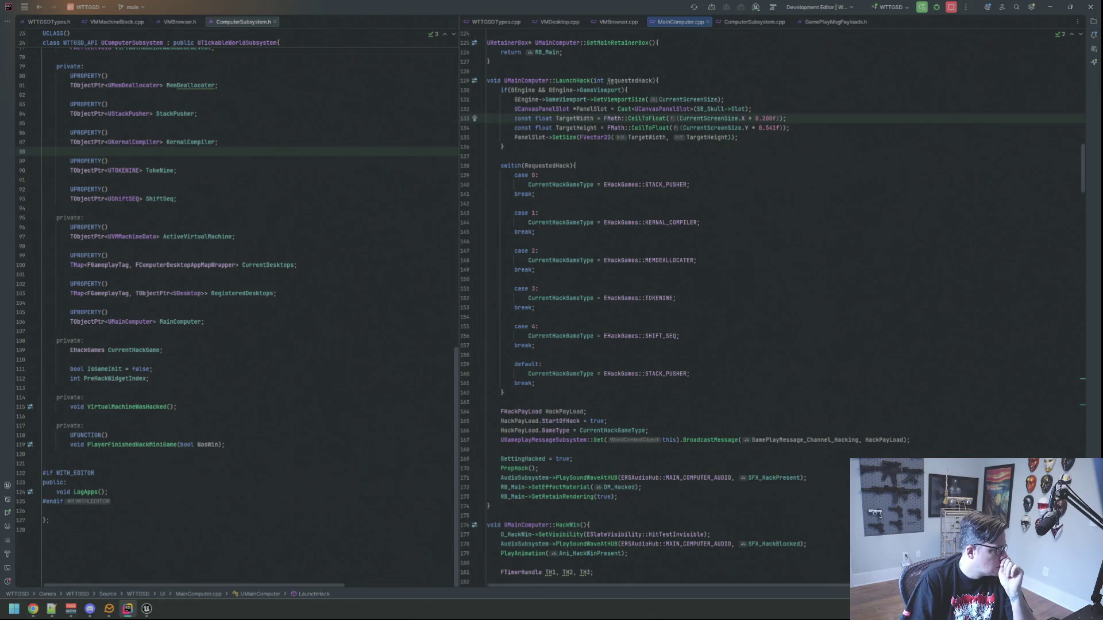
key("alt+Tab")
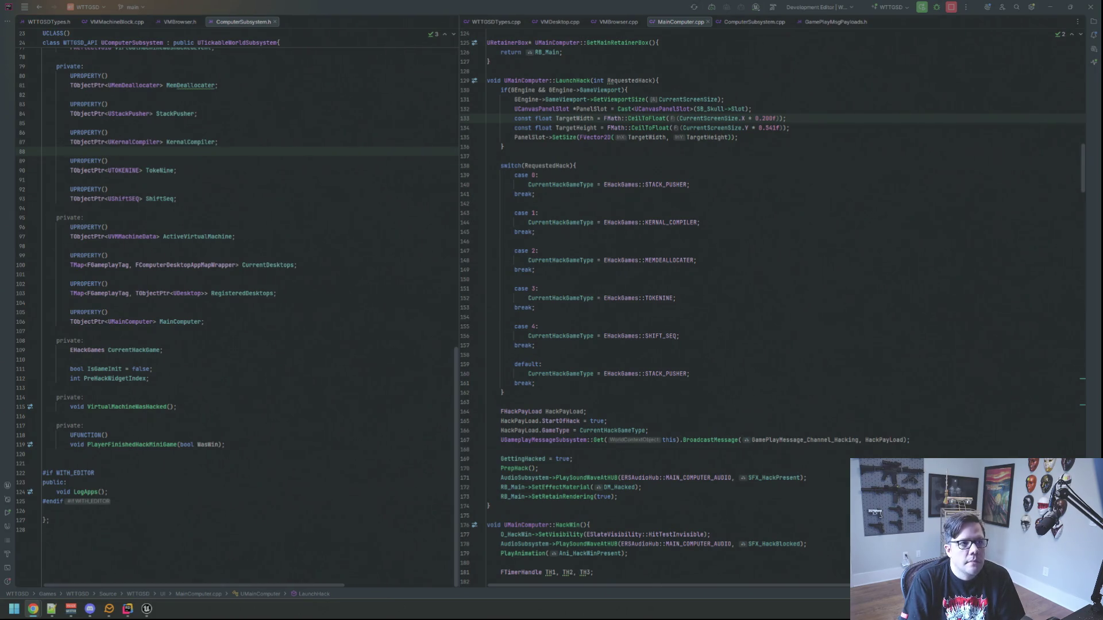
left_click(1014, 201)
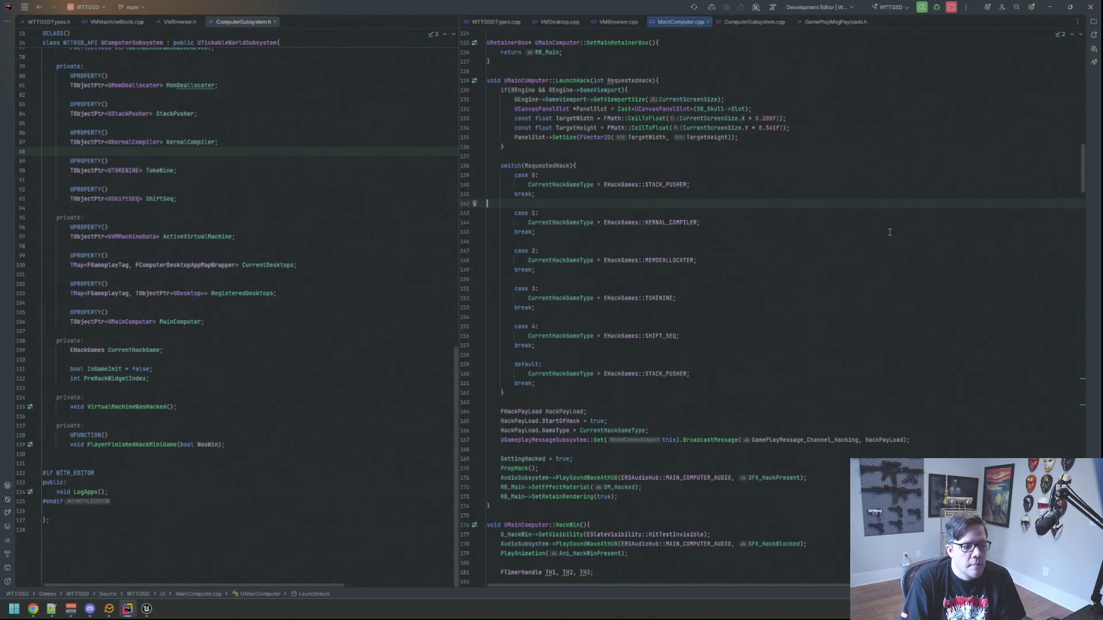
scroll(892, 231, "down", 5)
key("alt+Tab")
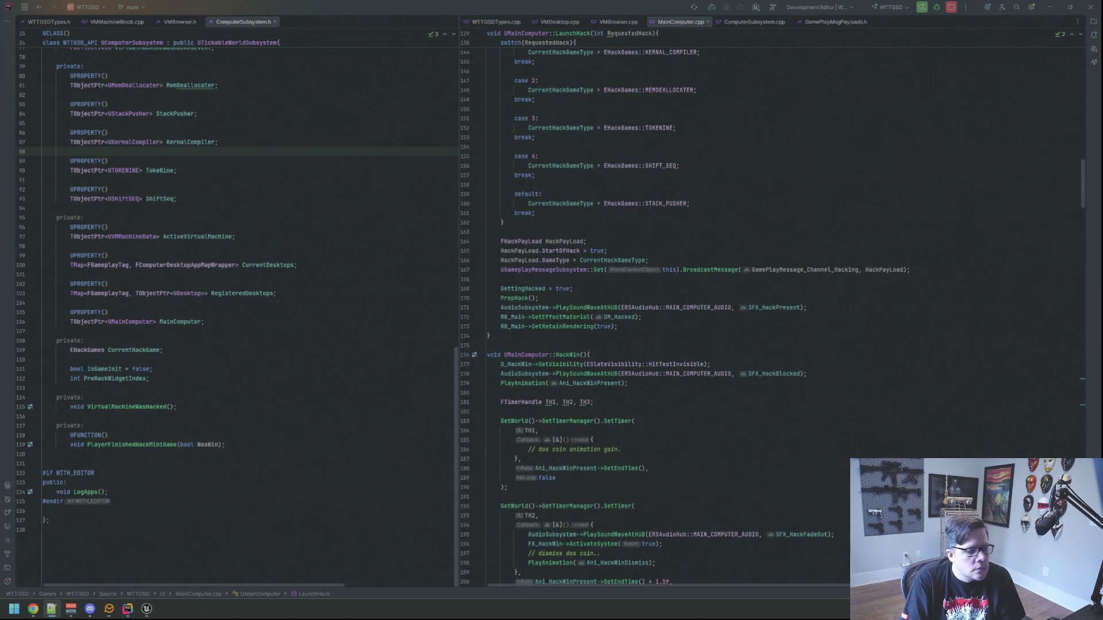
left_click(607, 250)
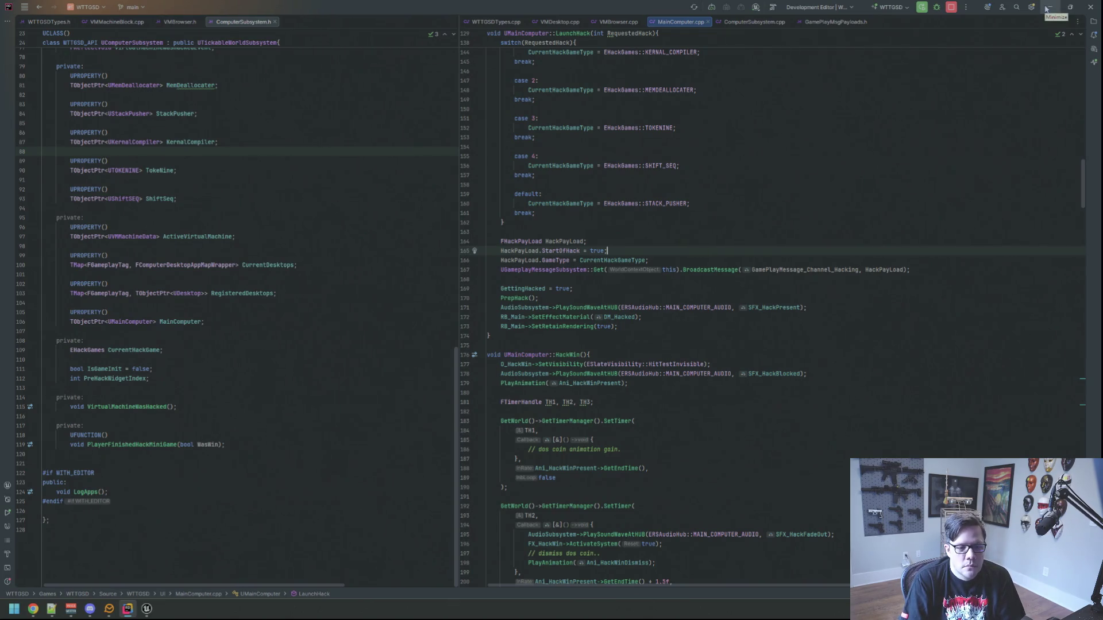
left_click(1047, 8)
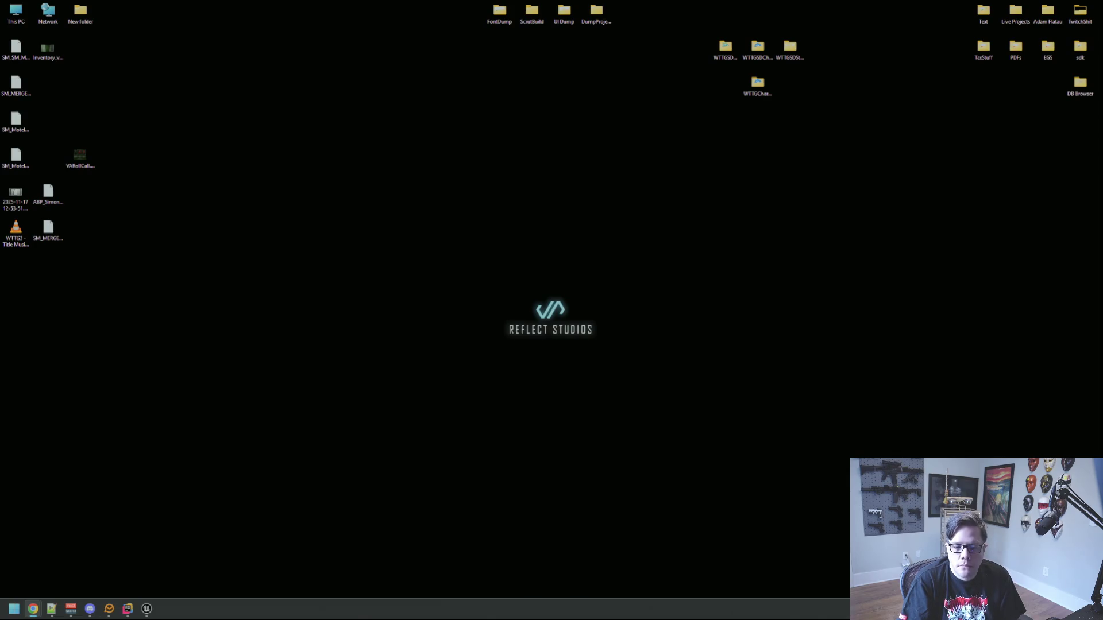
left_click(733, 160)
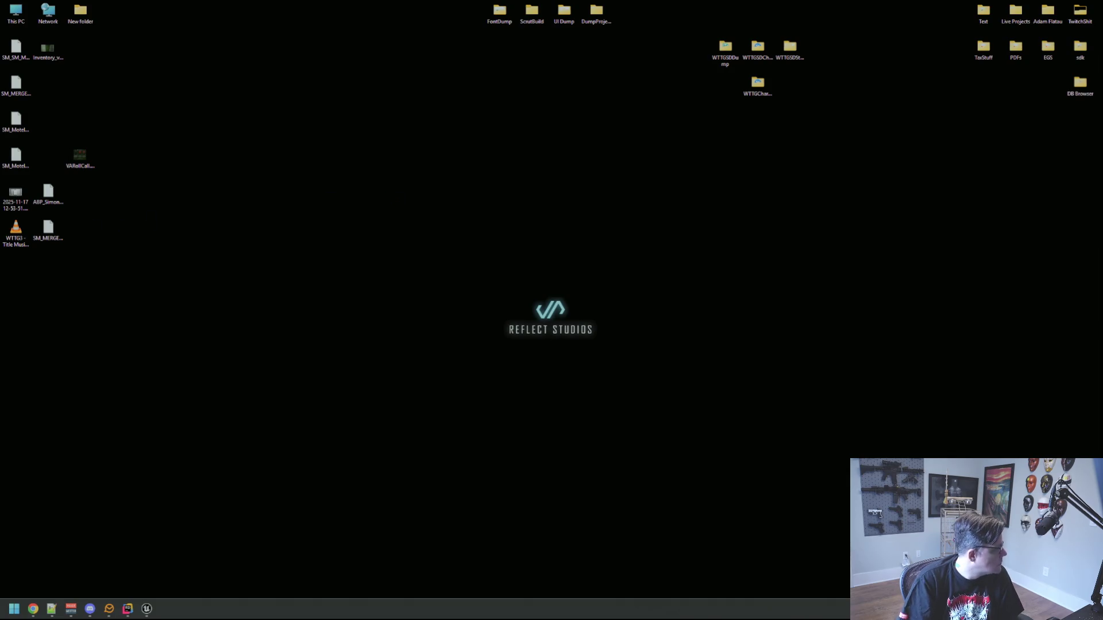
key("alt+Tab")
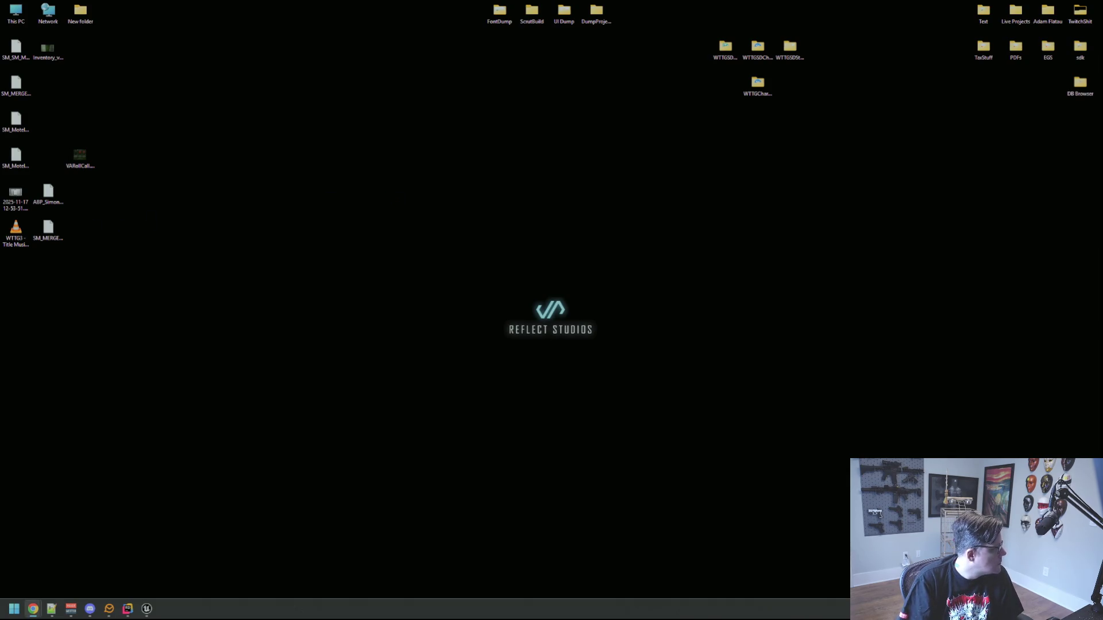
left_click(525, 285)
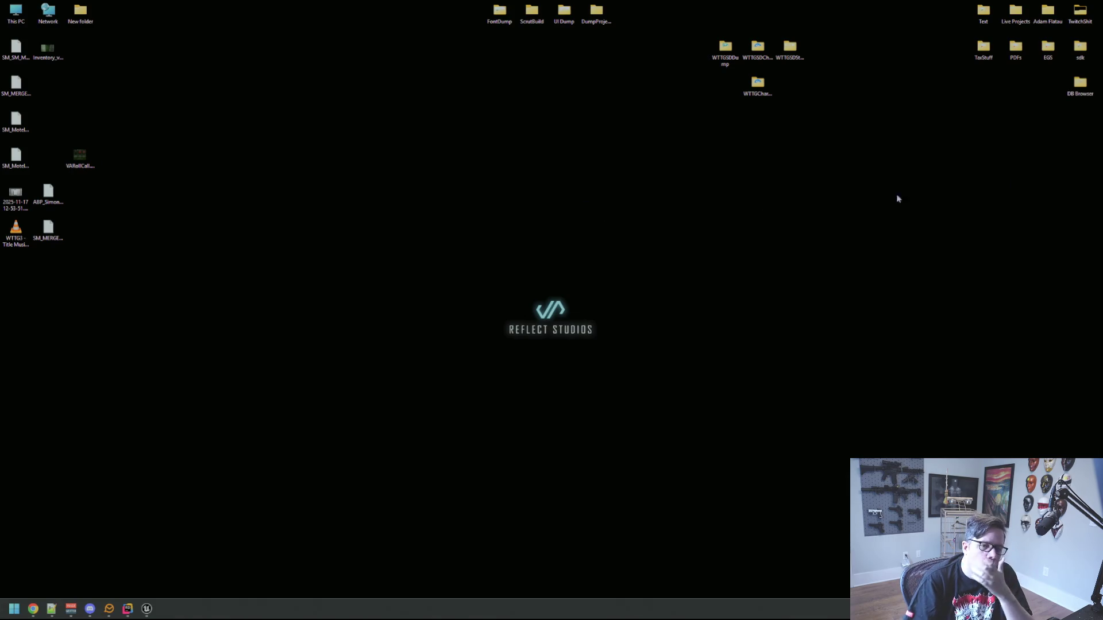
key("alt+Tab")
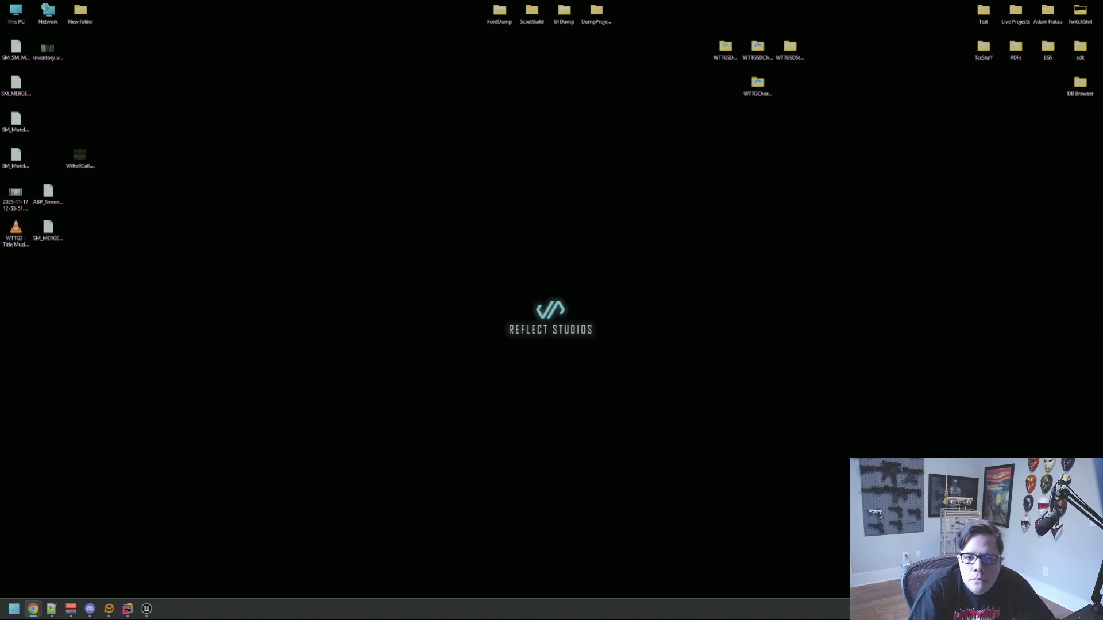
mouse_move(1101, 109)
left_mouse_down()
mouse_move(527, 108)
mouse_move(165, 33)
left_mouse_up()
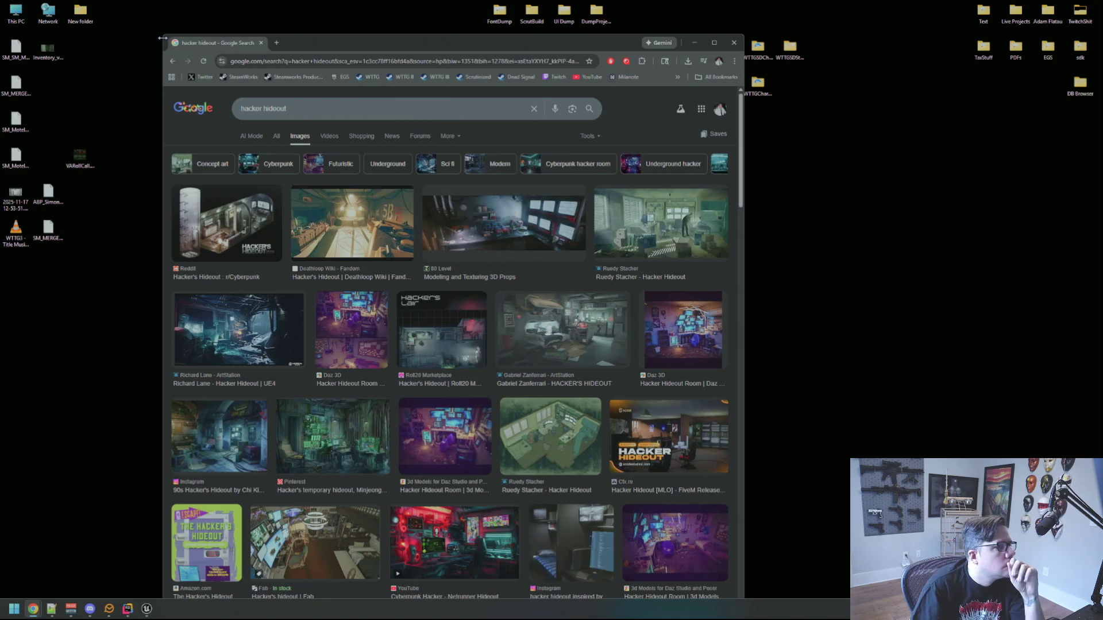
mouse_move(160, 37)
left_mouse_down()
mouse_move(135, 73)
mouse_move(139, 110)
mouse_move(143, 0)
left_mouse_up()
left_click_drag(744, 223, 872, 236)
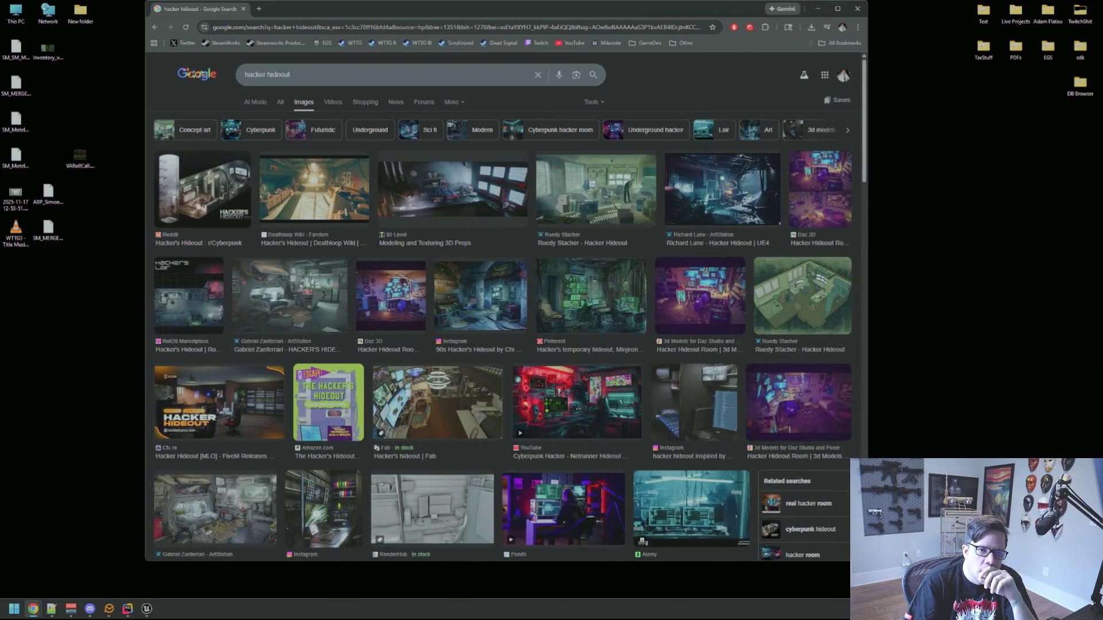
scroll(600, 238, "down", 1)
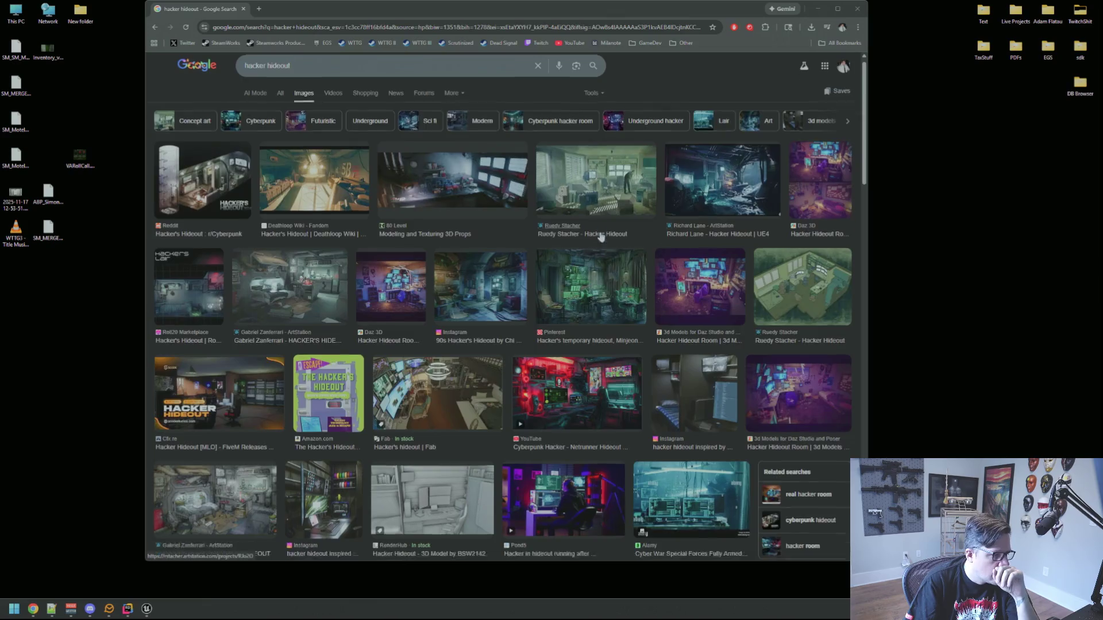
scroll(601, 237, "down", 3)
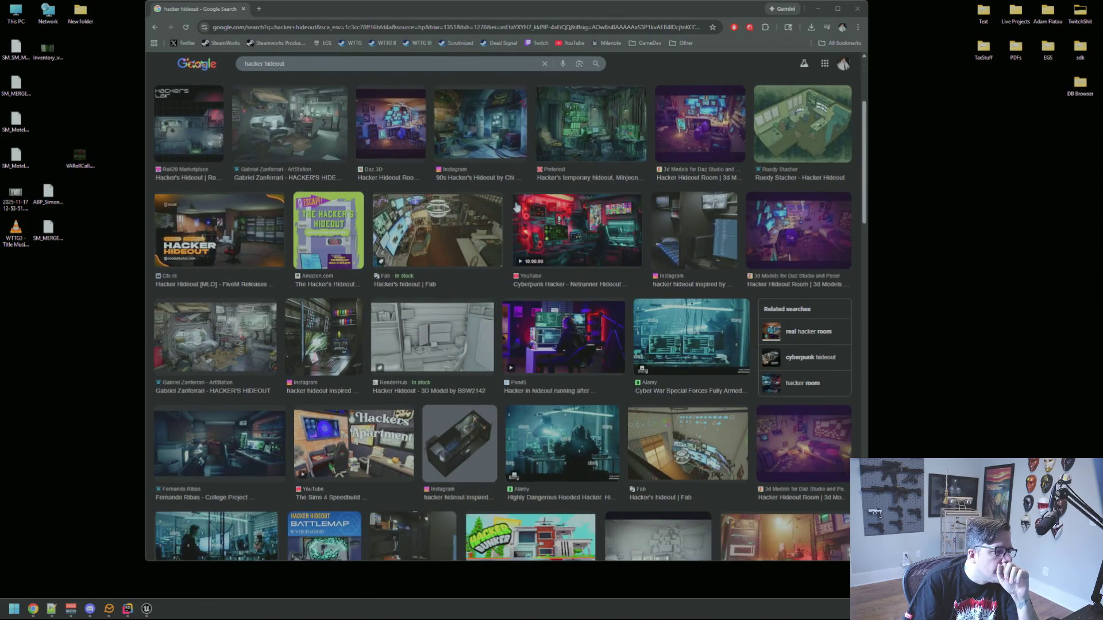
scroll(516, 208, "down", 2)
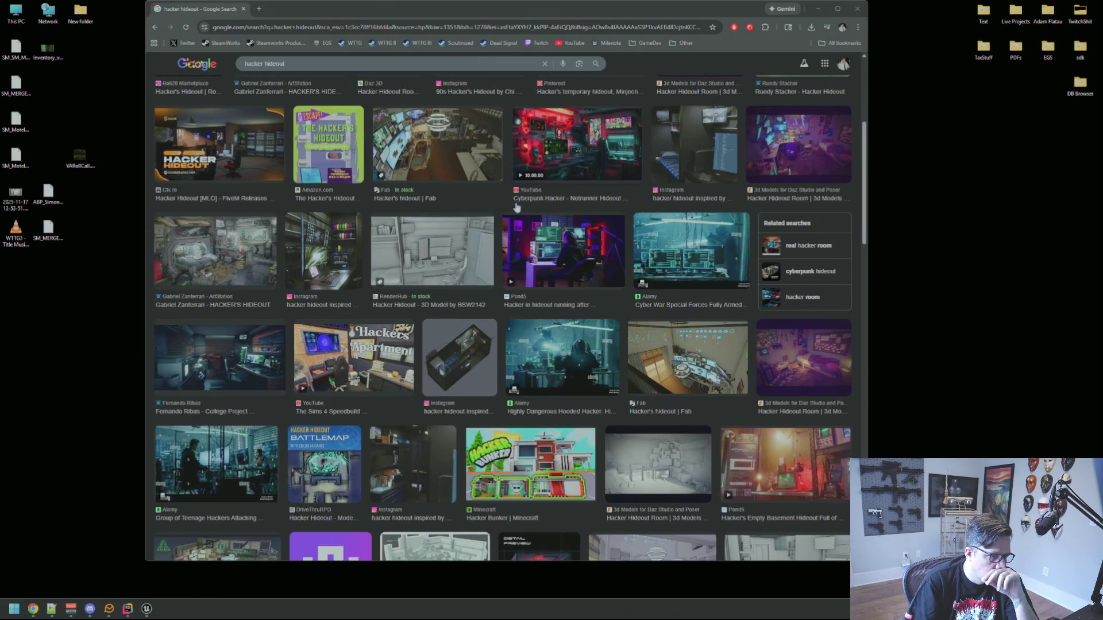
scroll(516, 208, "down", 3)
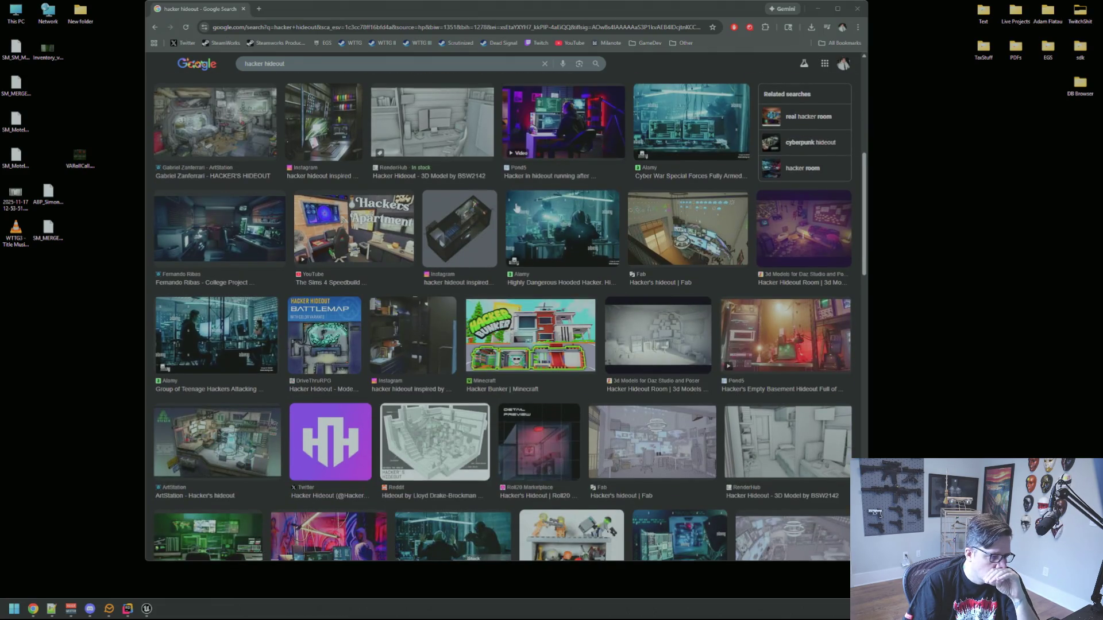
scroll(517, 208, "down", 3)
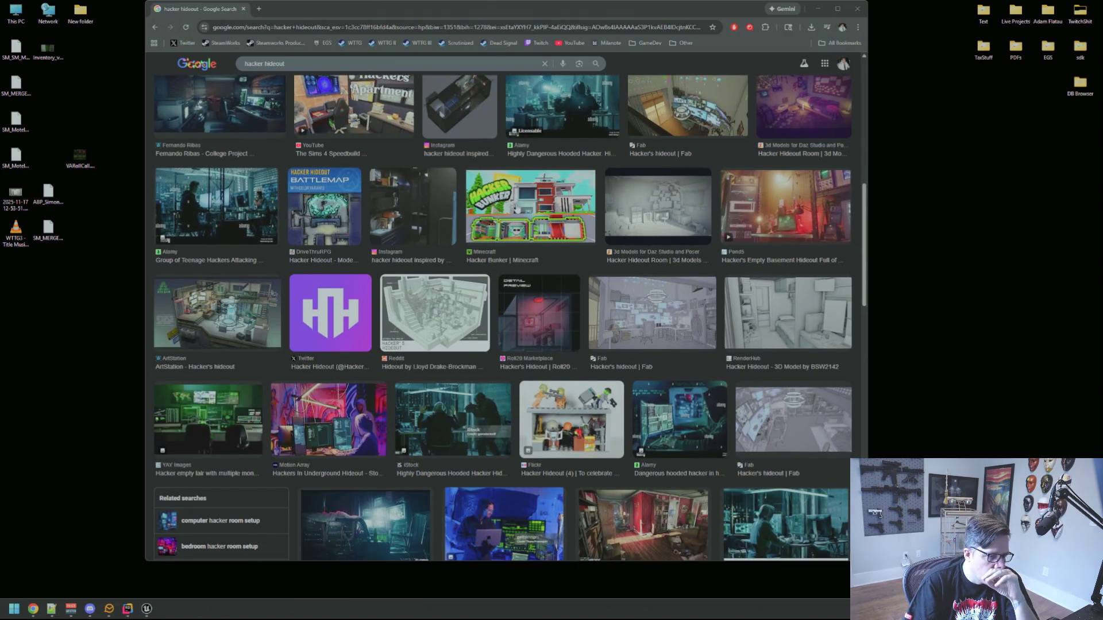
scroll(516, 208, "down", 2)
scroll(516, 210, "down", 4)
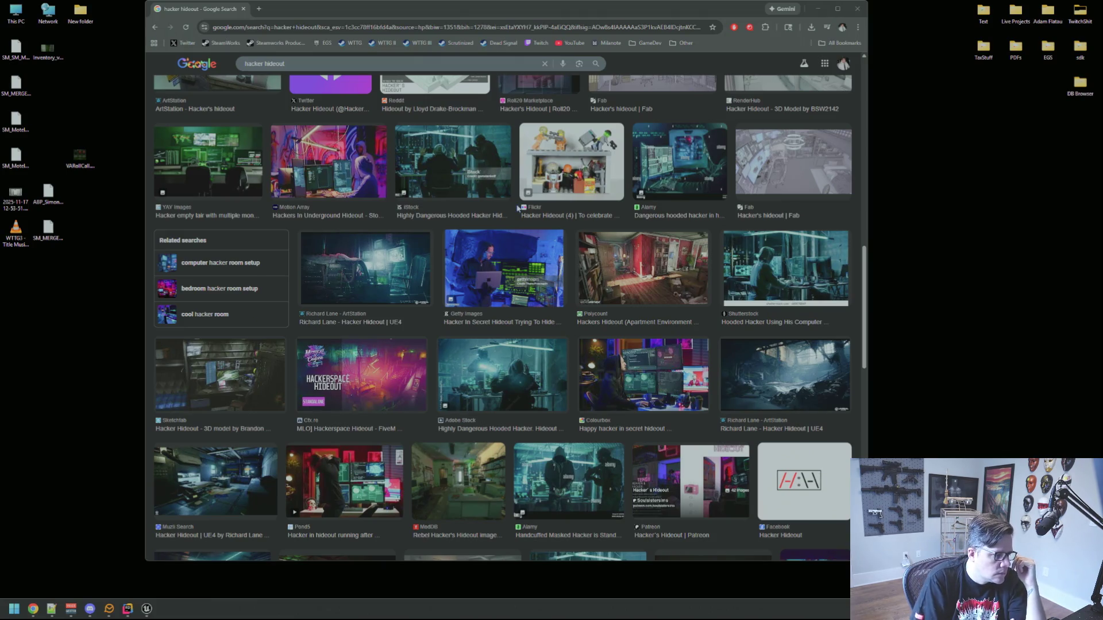
scroll(505, 196, "down", 2)
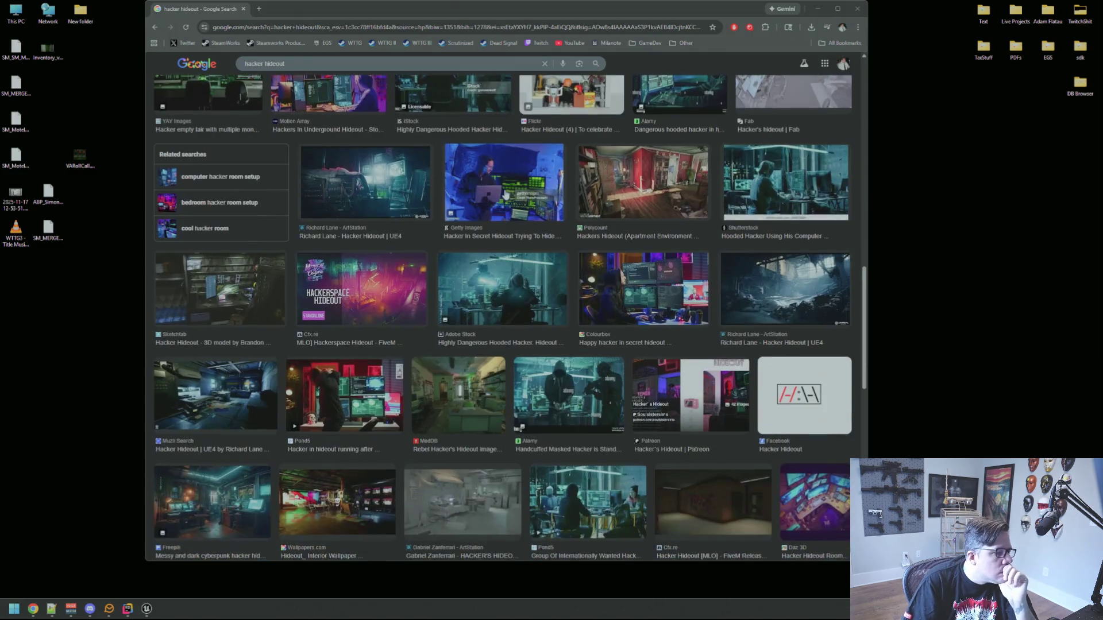
scroll(494, 242, "down", 5)
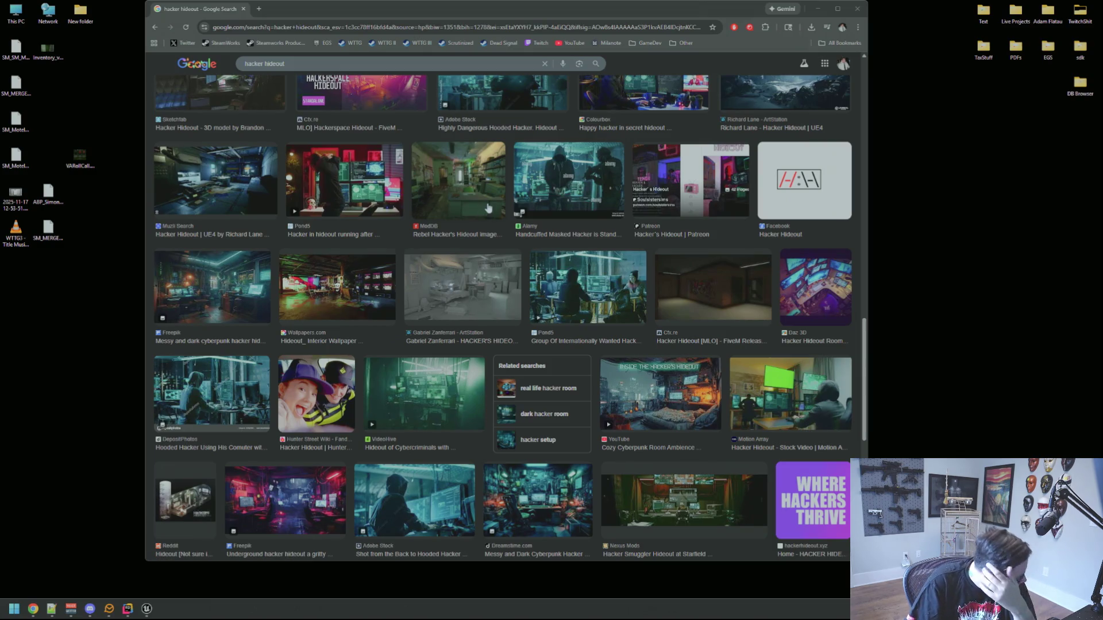
scroll(487, 246, "down", 3)
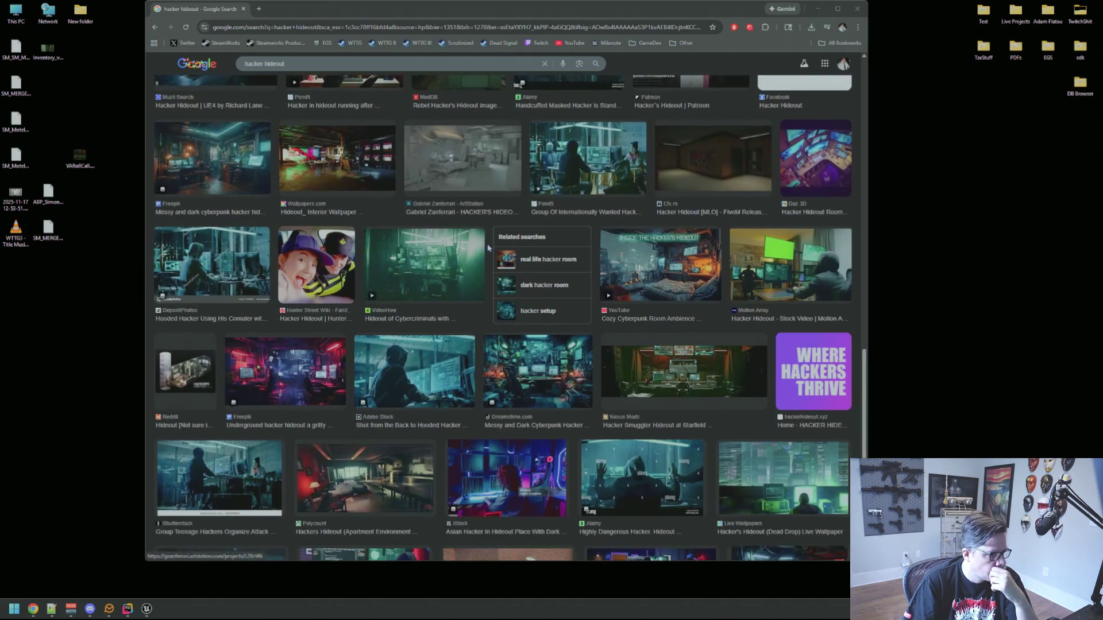
scroll(488, 247, "down", 5)
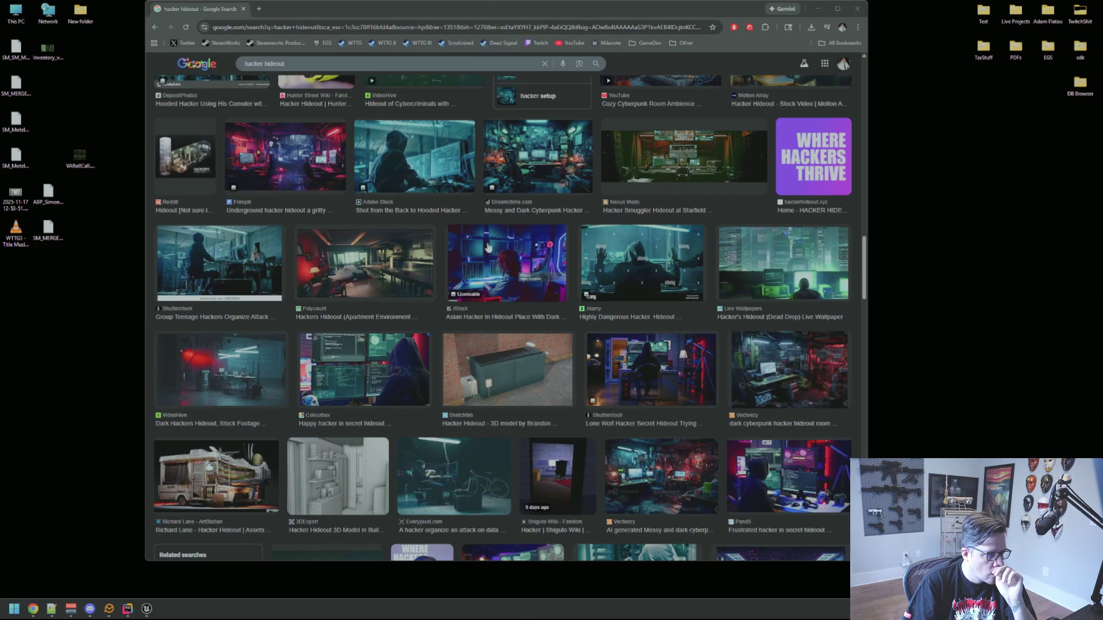
scroll(487, 247, "down", 3)
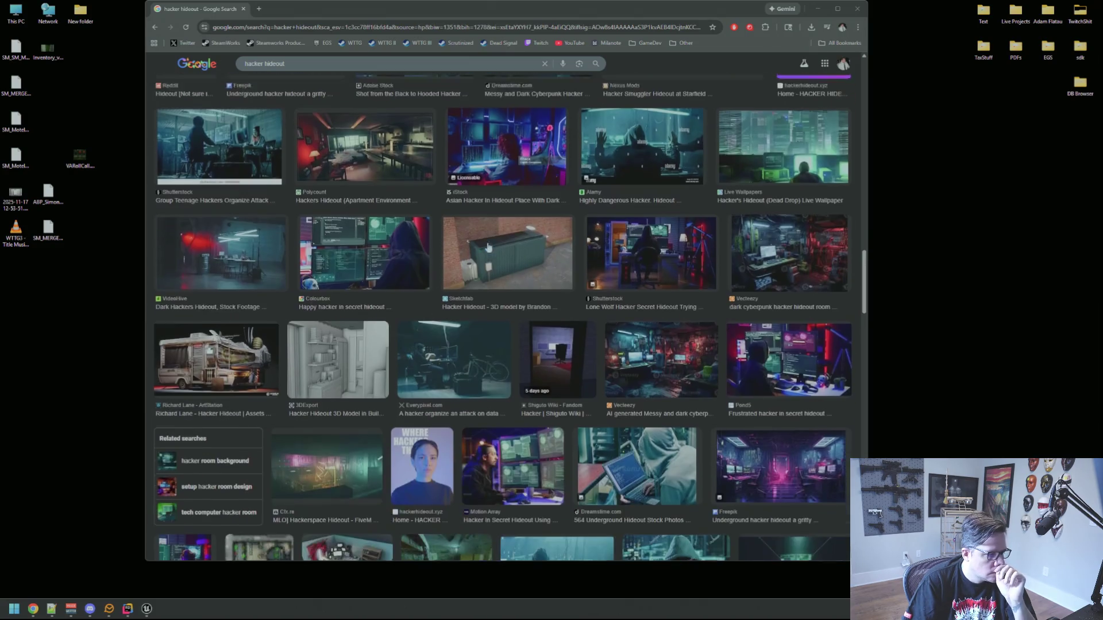
scroll(488, 250, "down", 6)
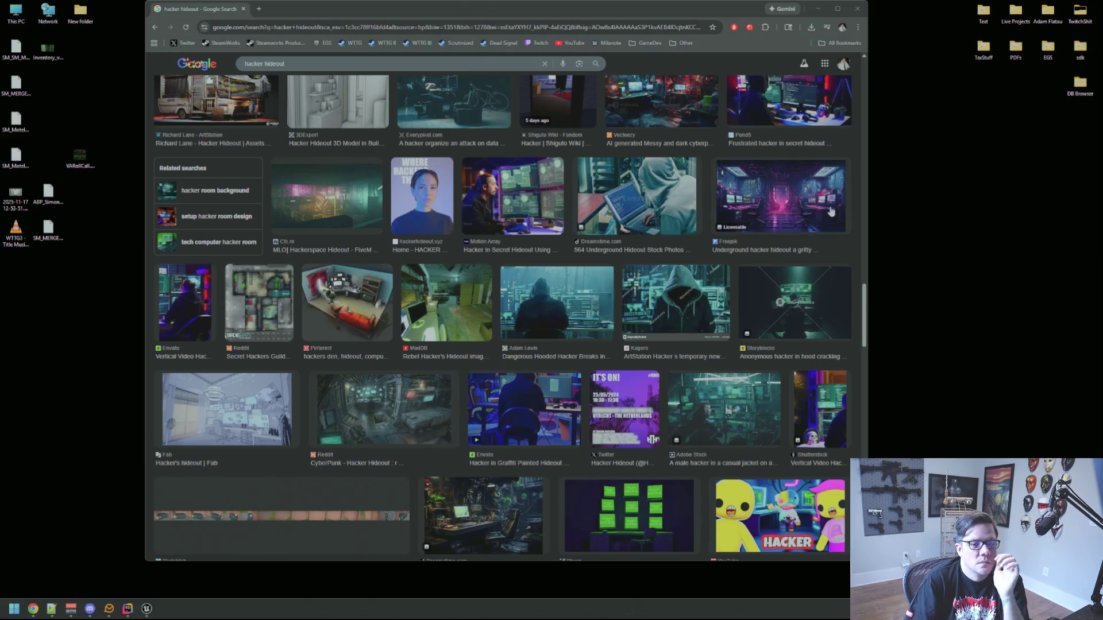
Scroll through 'hacker hideout' images: cyberpunk hideout renders, FiveM hideout maps, hooded-hacker stock photos.
scroll(746, 190, "down", 5)
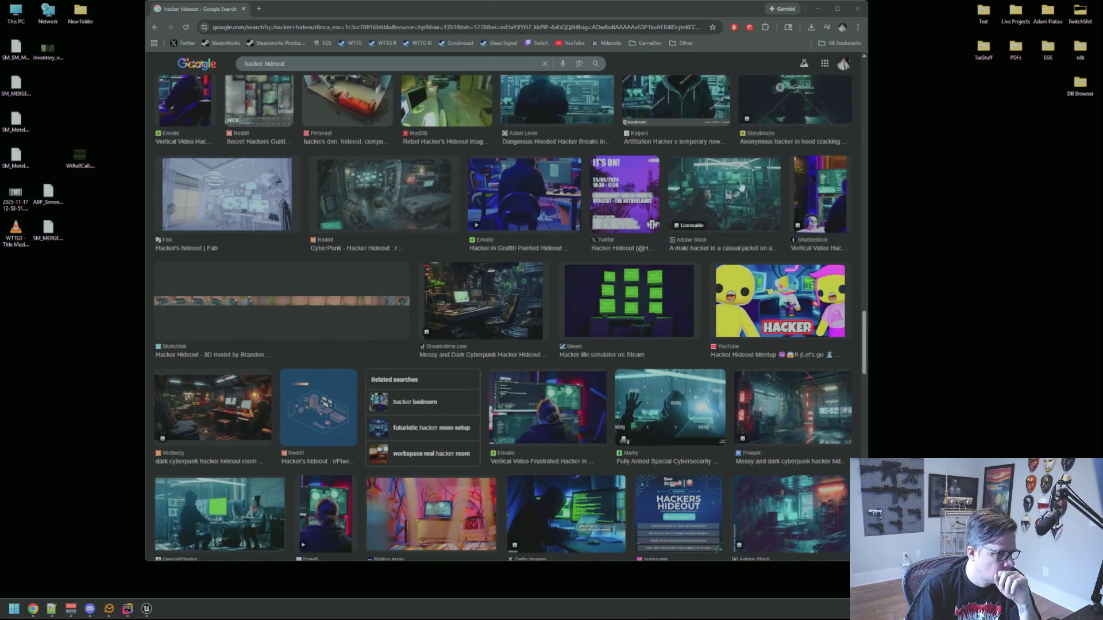
scroll(706, 217, "down", 2)
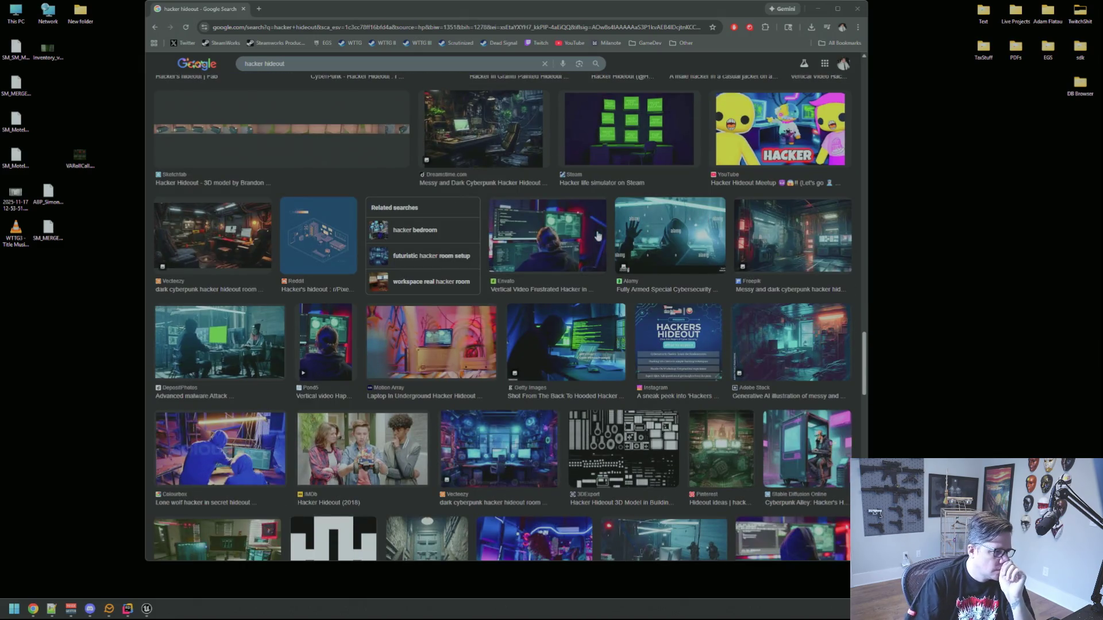
scroll(592, 243, "down", 2)
scroll(598, 242, "down", 3)
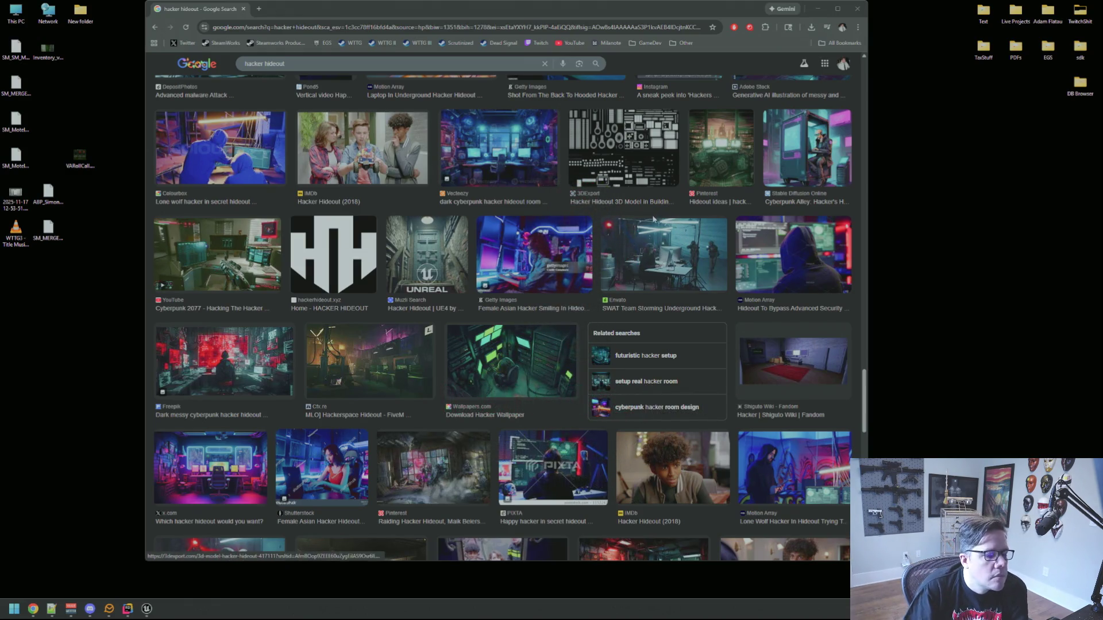
scroll(652, 229, "down", 3)
scroll(612, 224, "down", 2)
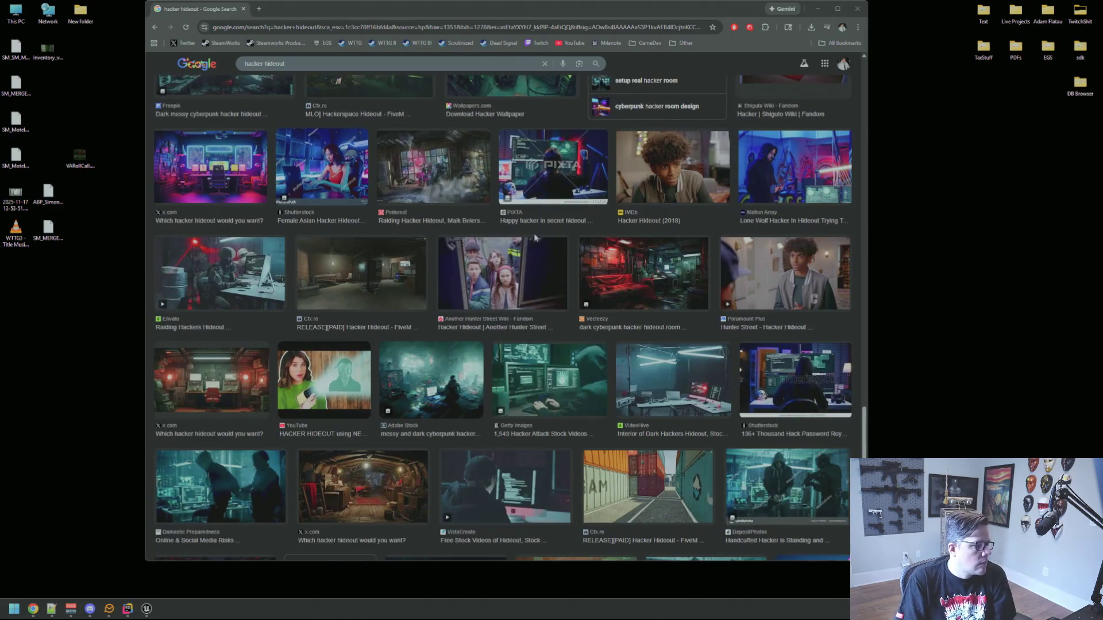
scroll(530, 243, "down", 2)
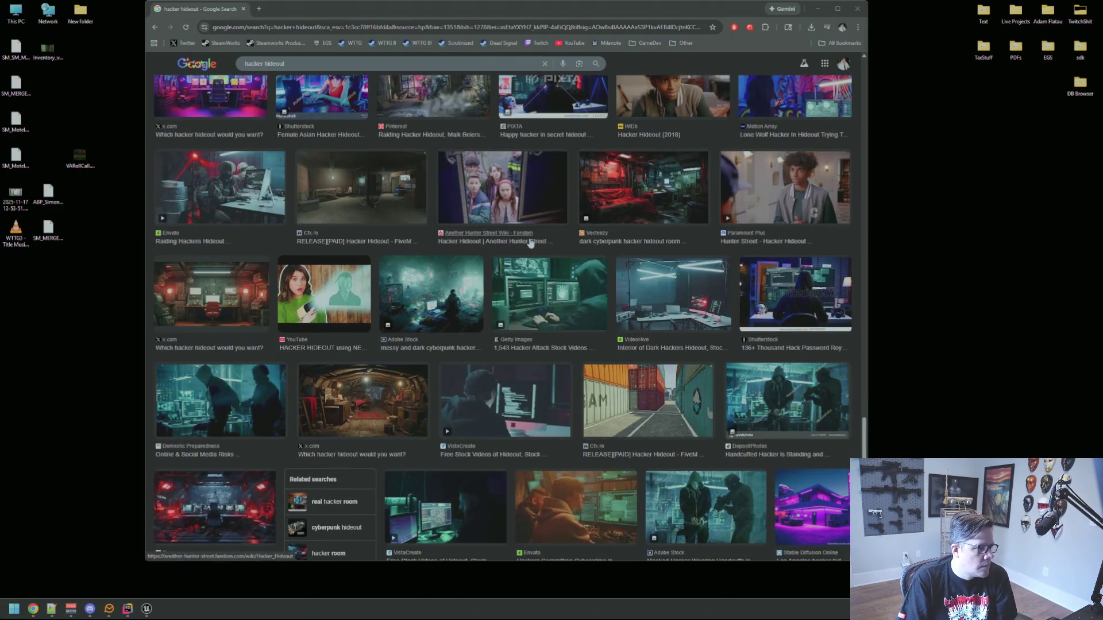
scroll(532, 245, "down", 1)
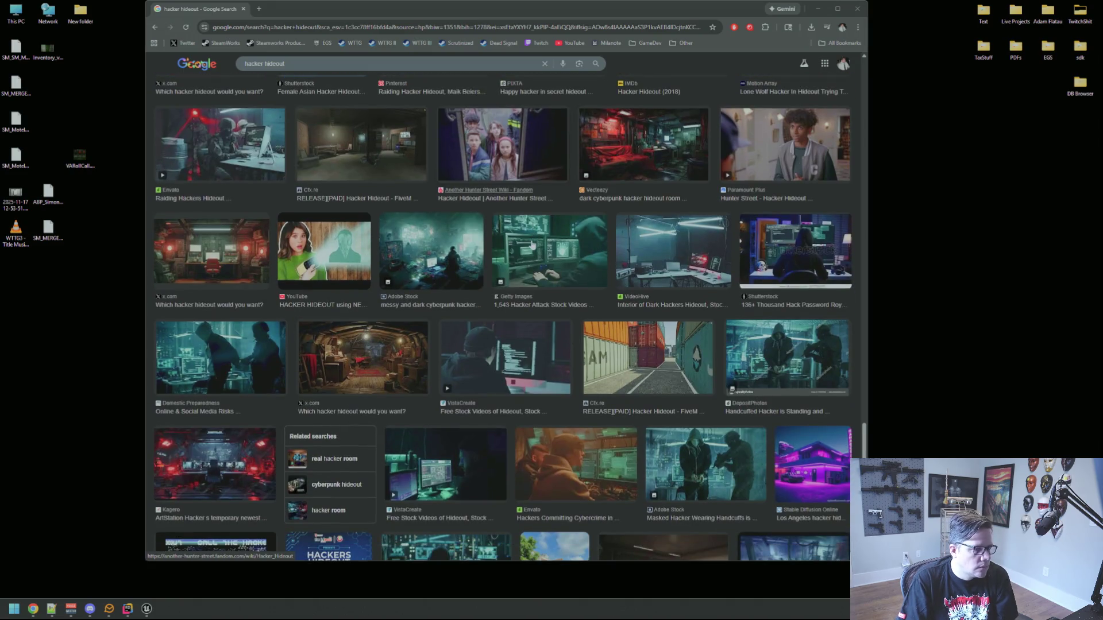
scroll(532, 245, "down", 2)
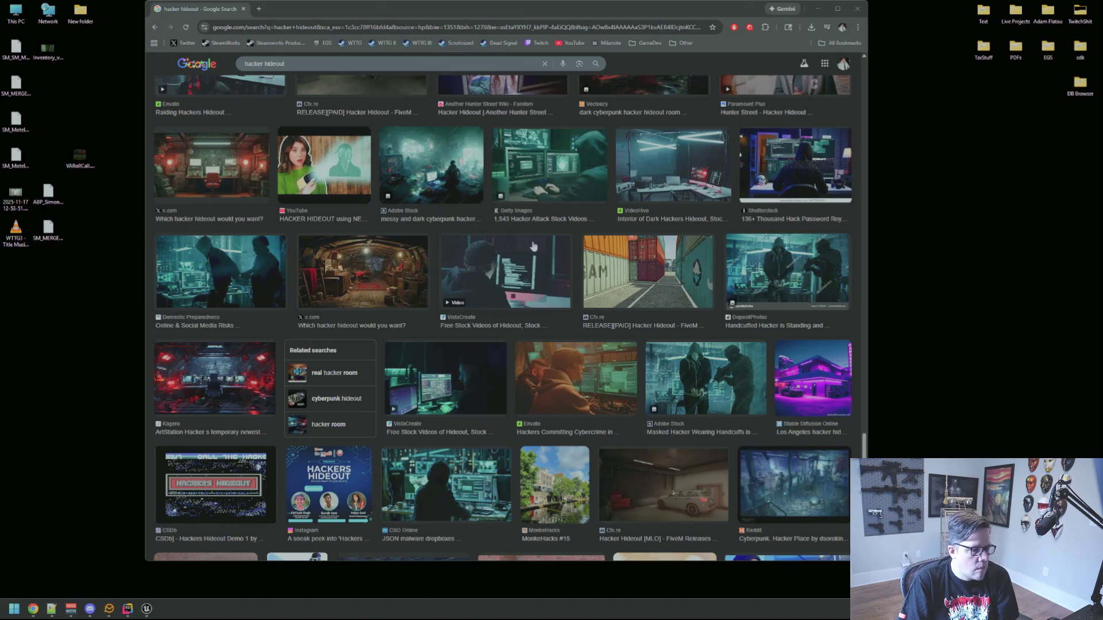
scroll(533, 246, "down", 3)
scroll(533, 246, "down", 2)
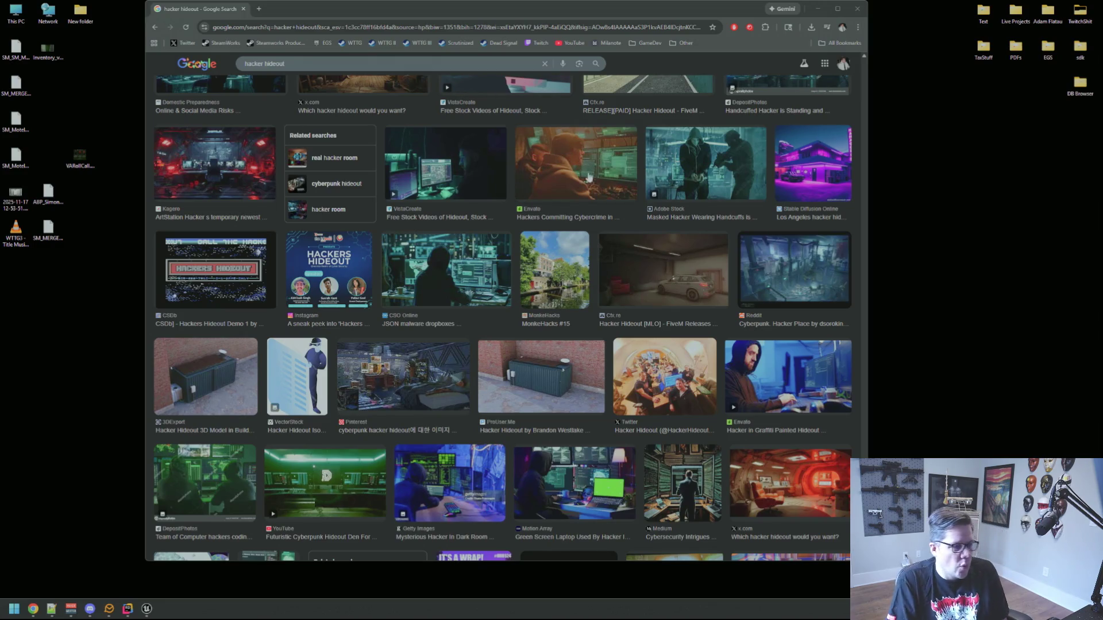
scroll(590, 218, "down", 1)
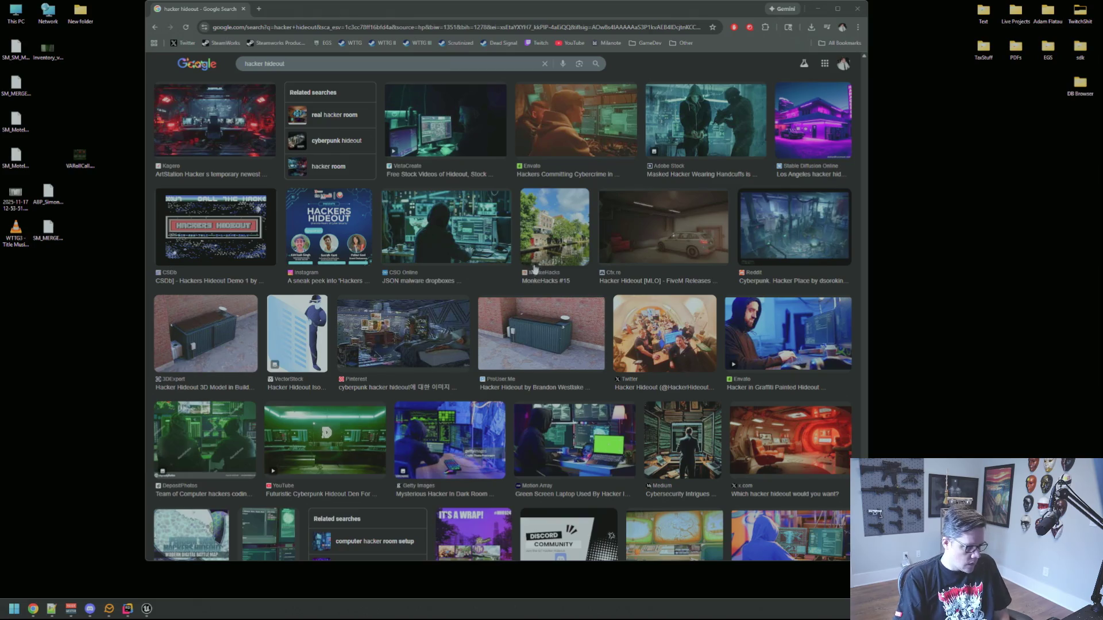
scroll(540, 260, "down", 5)
scroll(539, 258, "down", 1)
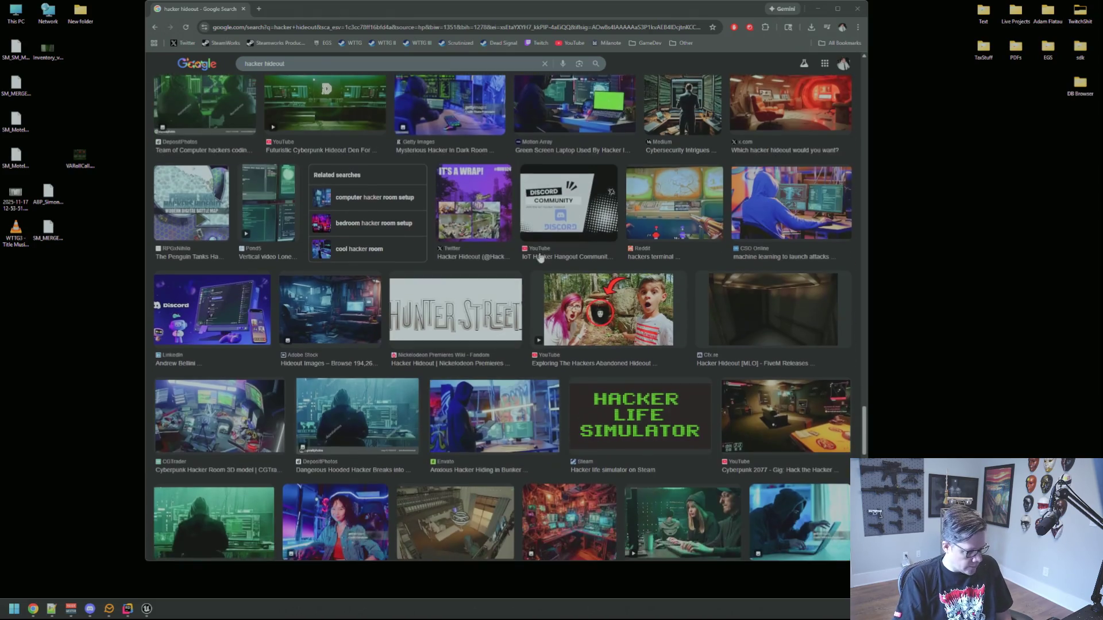
scroll(540, 253, "down", 2)
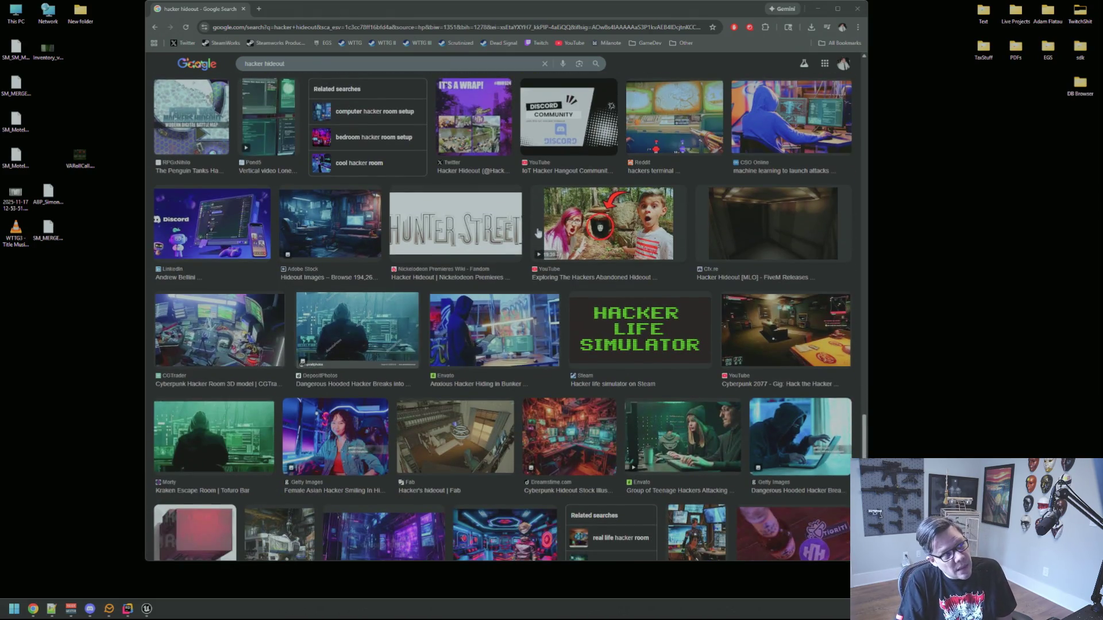
scroll(538, 230, "down", 2)
scroll(536, 246, "down", 2)
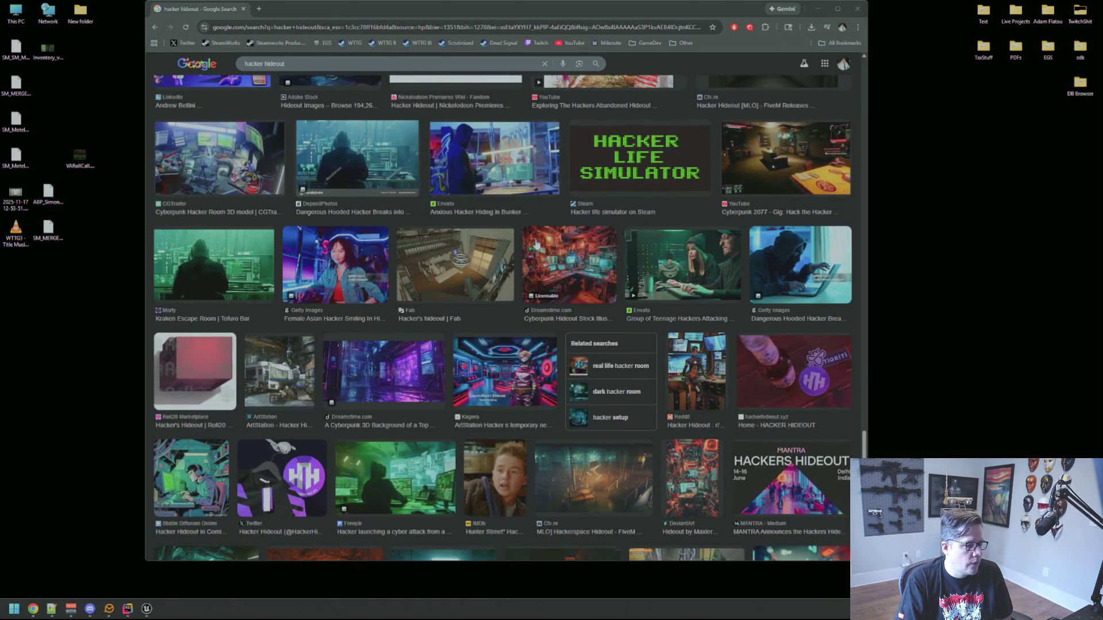
scroll(536, 244, "down", 5)
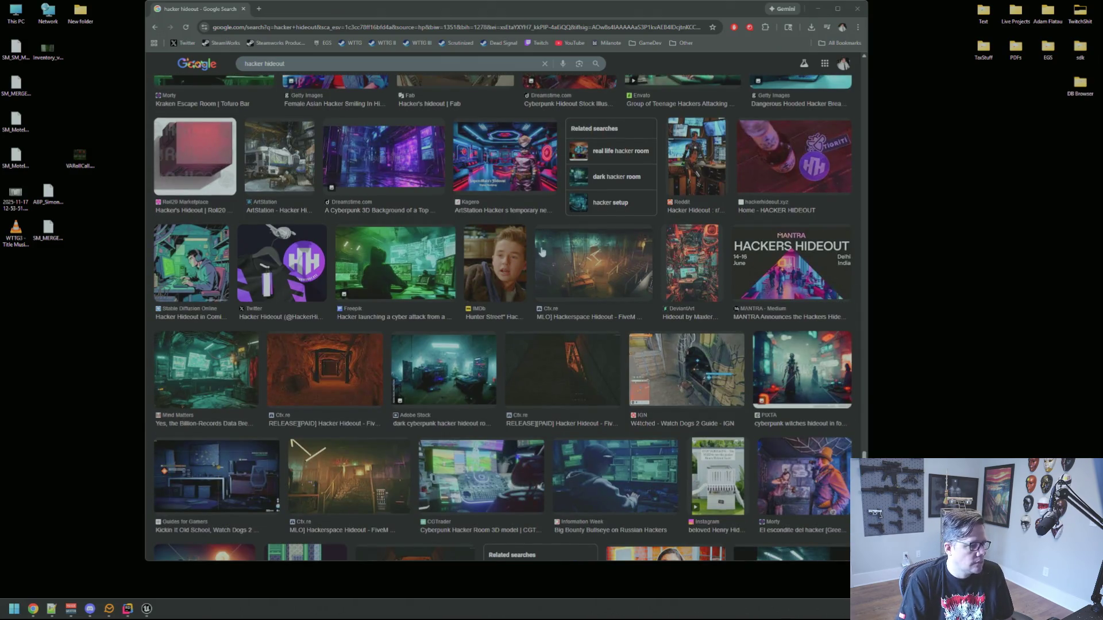
scroll(541, 251, "down", 8)
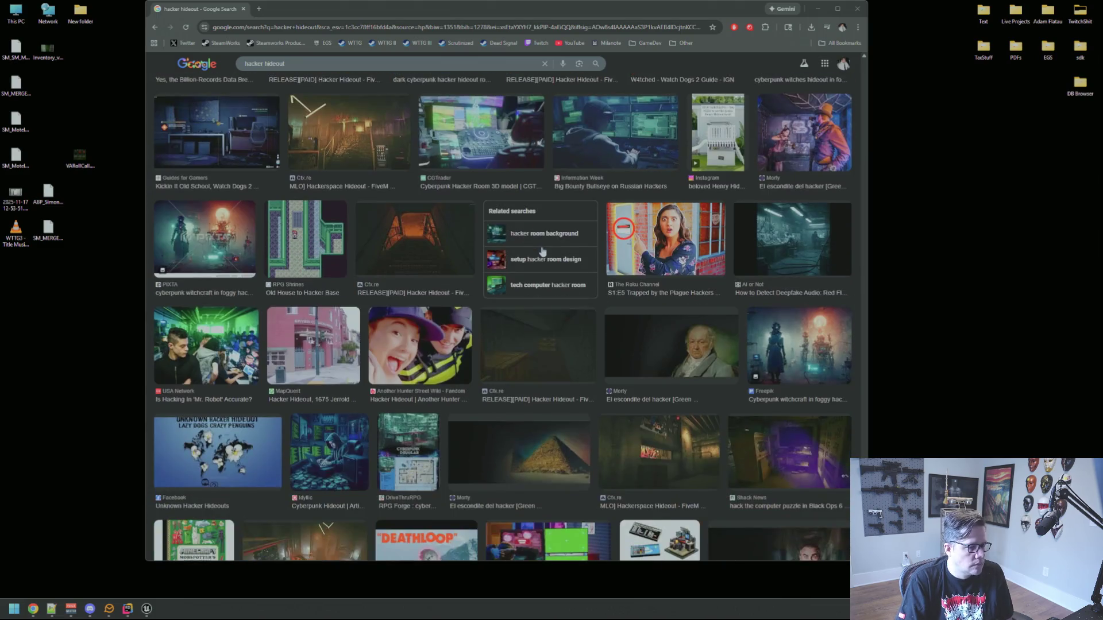
scroll(542, 251, "down", 2)
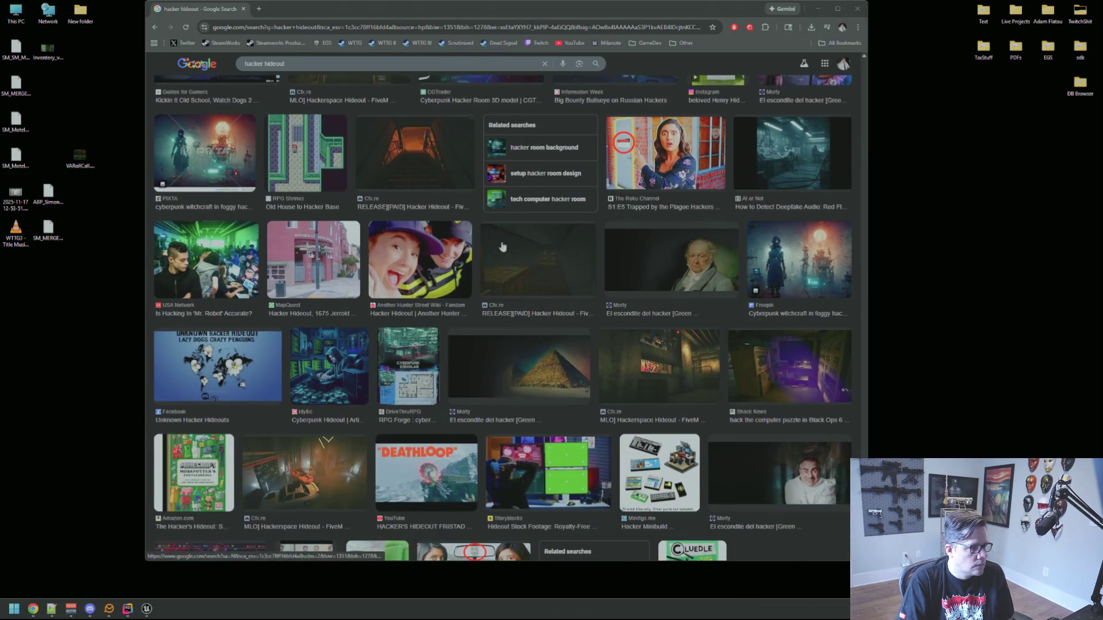
scroll(475, 219, "down", 2)
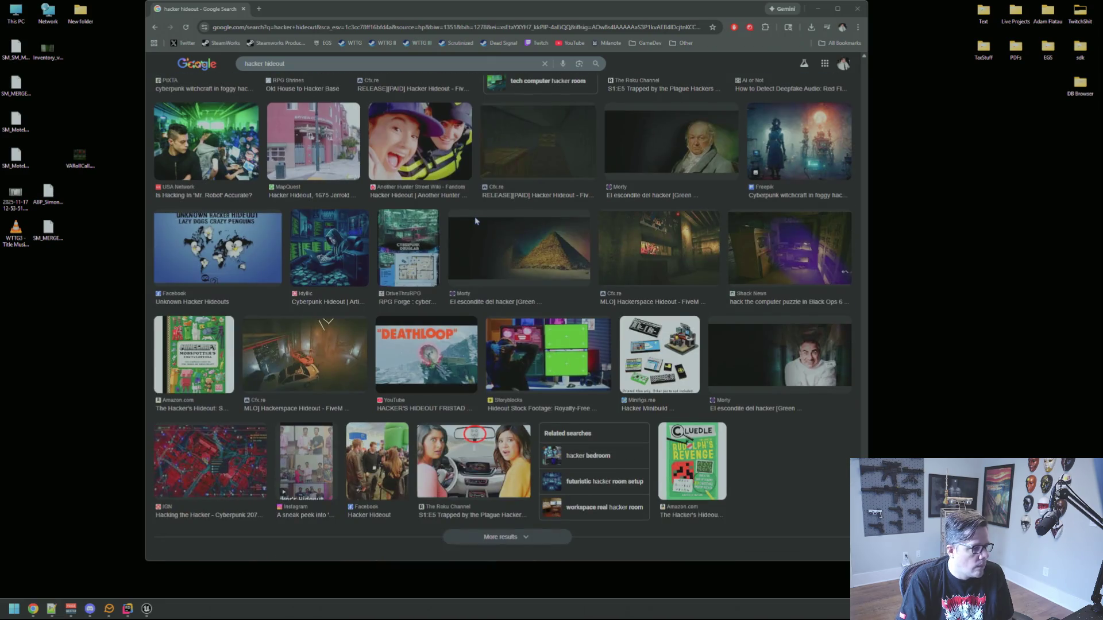
scroll(477, 224, "down", 10)
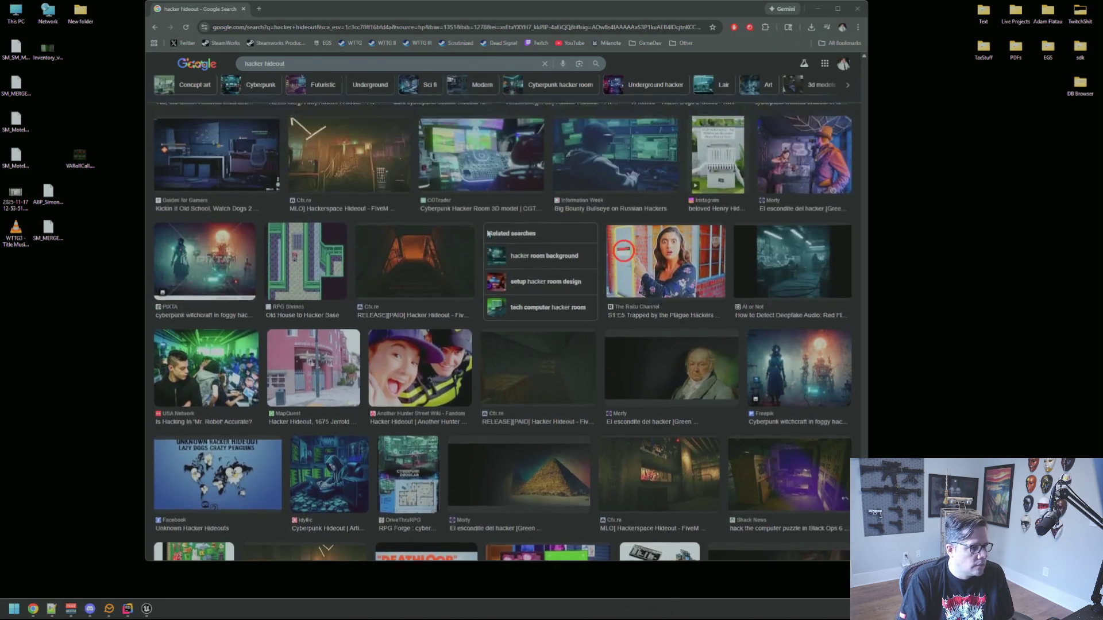
scroll(488, 236, "down", 10)
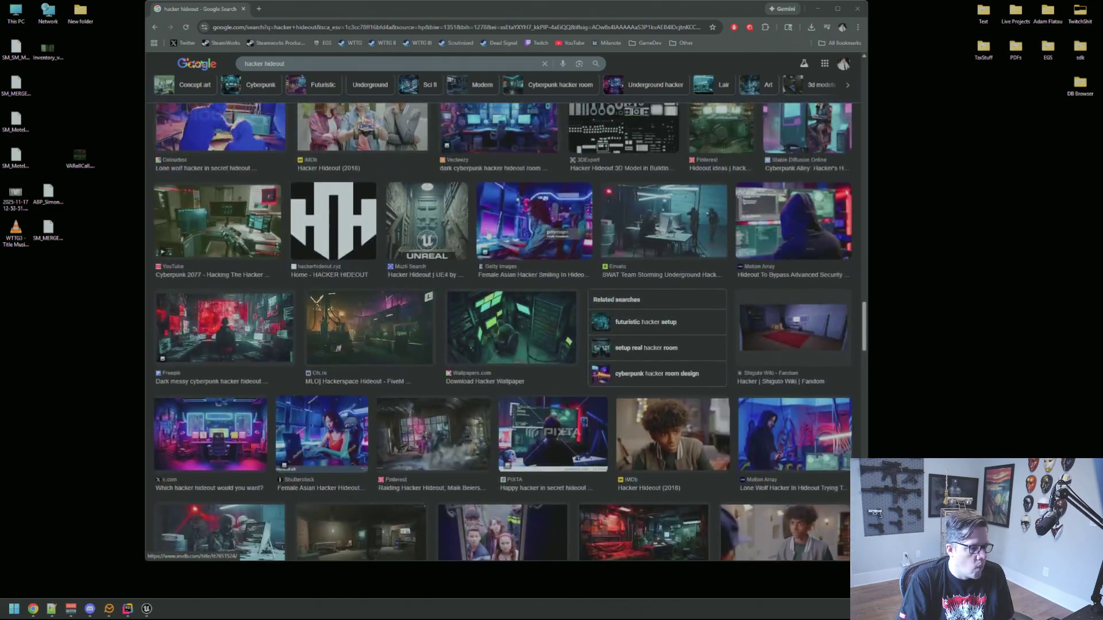
scroll(487, 234, "up", 15)
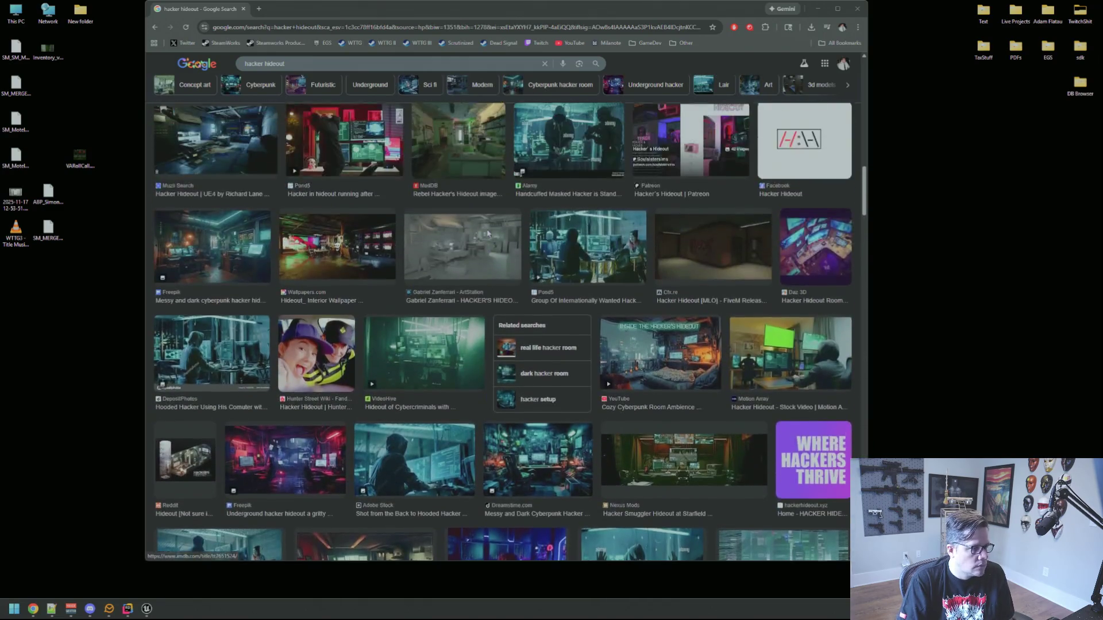
scroll(487, 229, "up", 10)
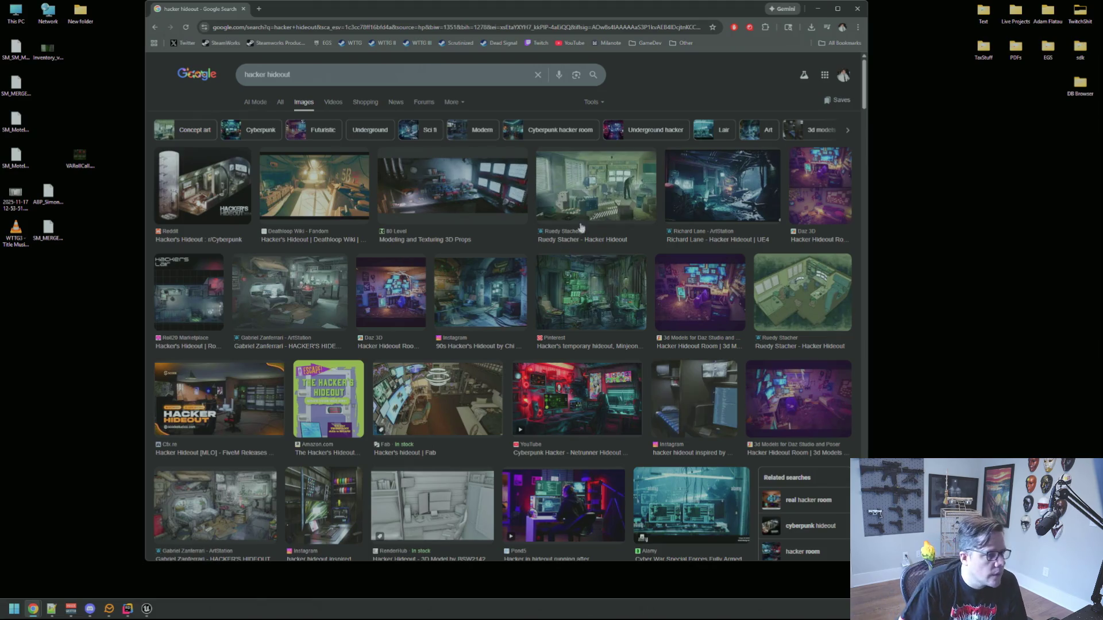
scroll(518, 231, "down", 10)
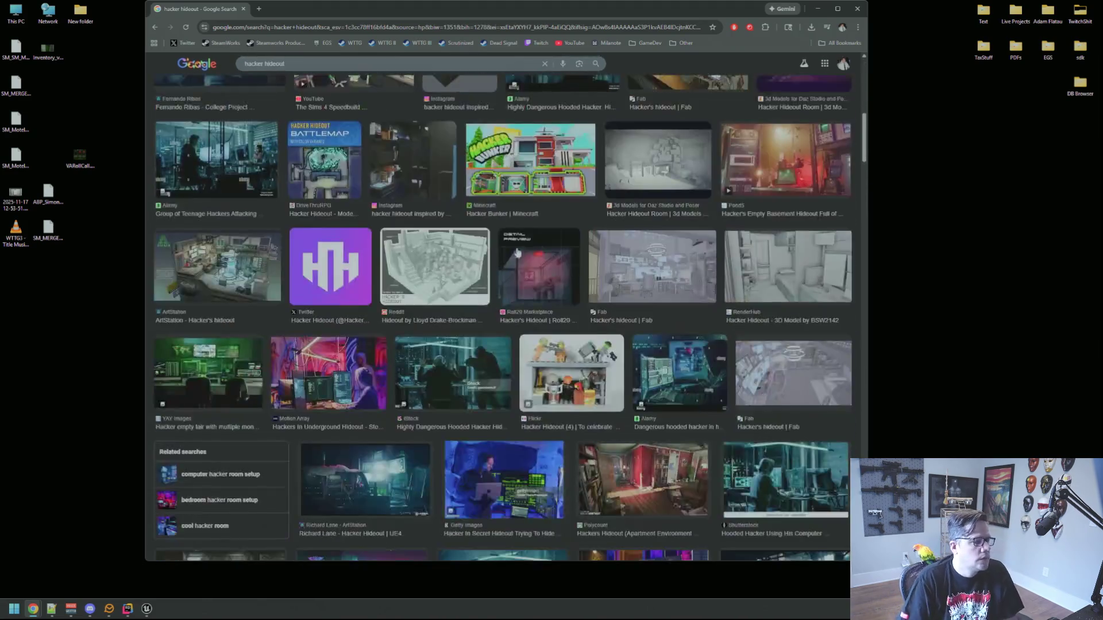
scroll(519, 231, "down", 15)
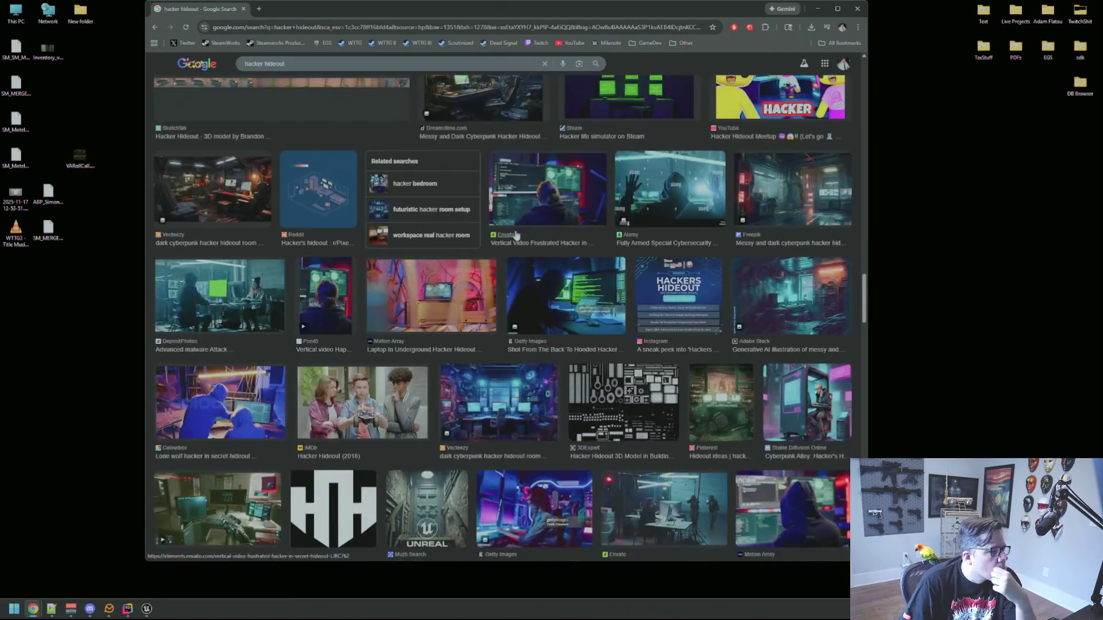
scroll(516, 237, "down", 3)
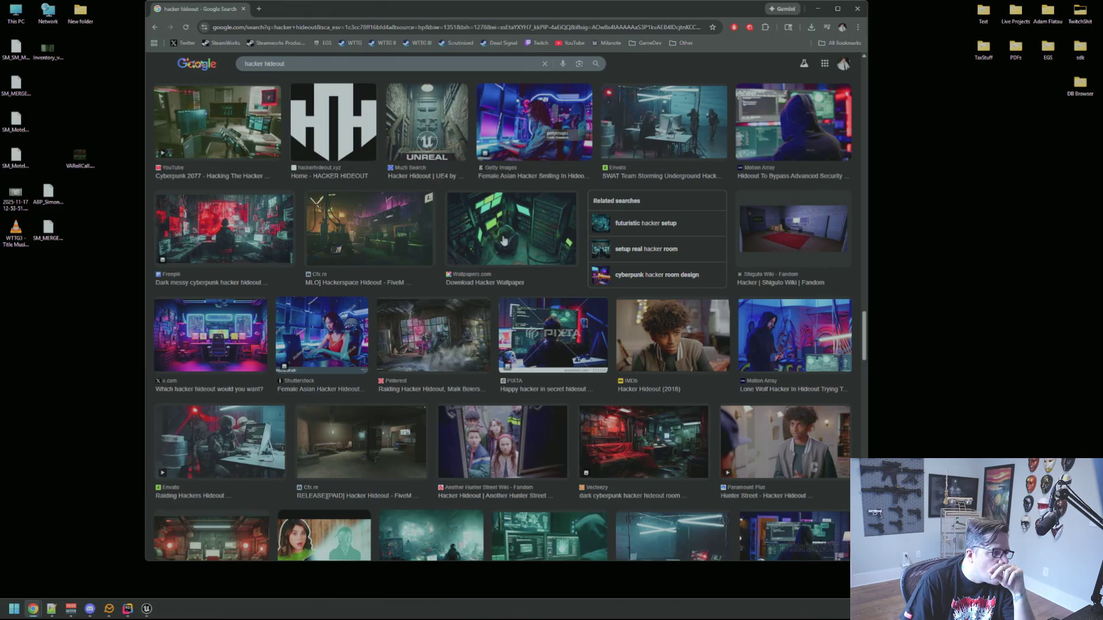
scroll(504, 242, "down", 3)
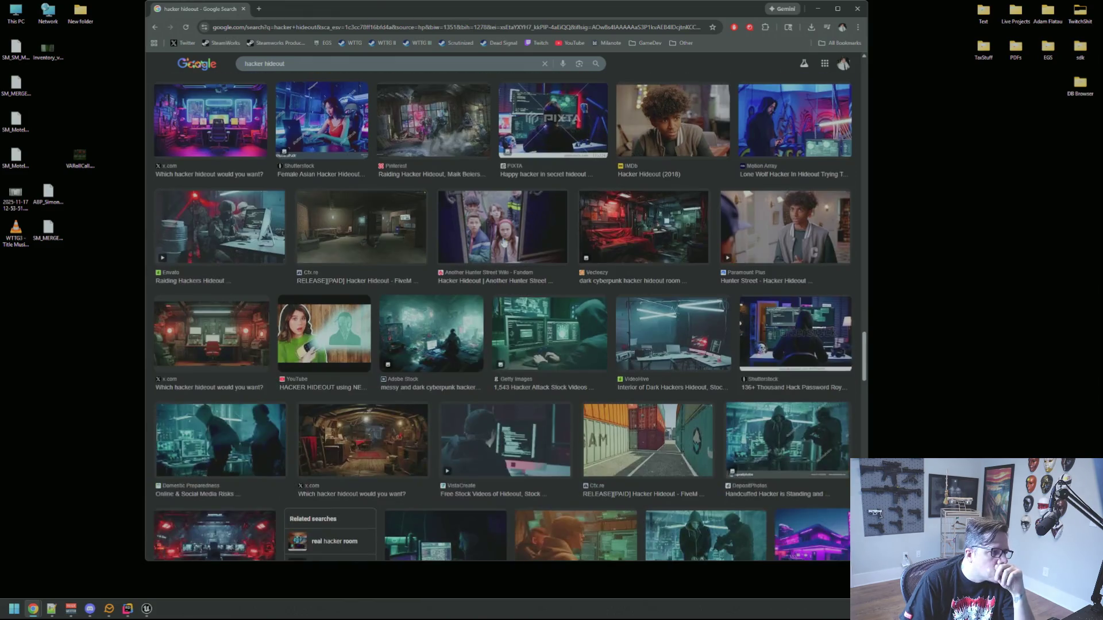
Preview the Cfx.re [RELEASE][PAID] Hacker Hideout image, scroll further through results, then close Chrome.
left_click(314, 244)
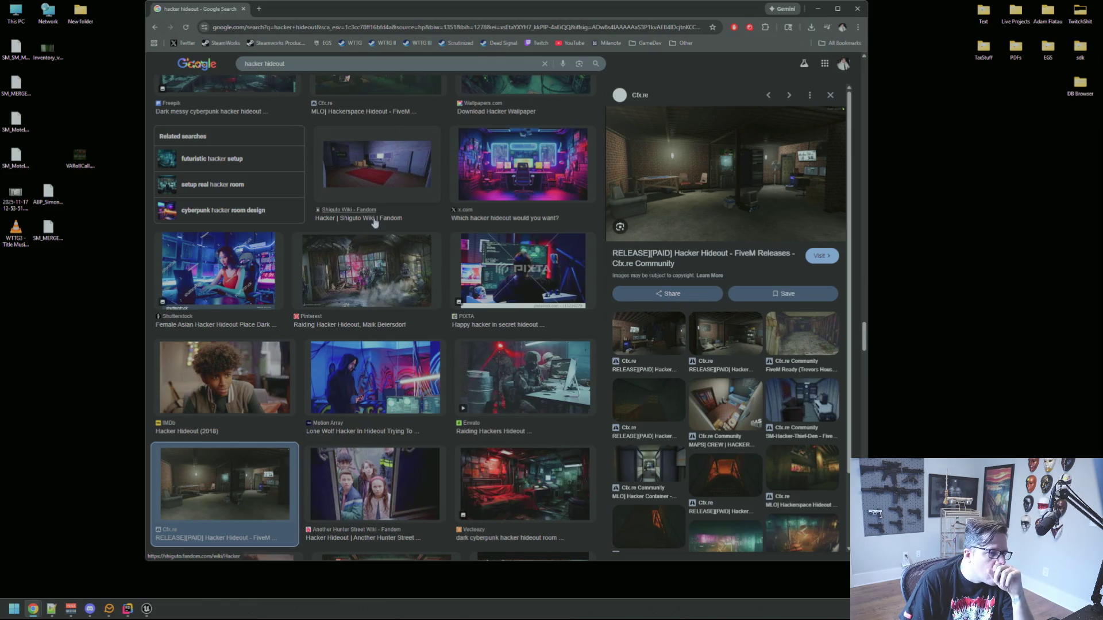
scroll(375, 223, "down", 6)
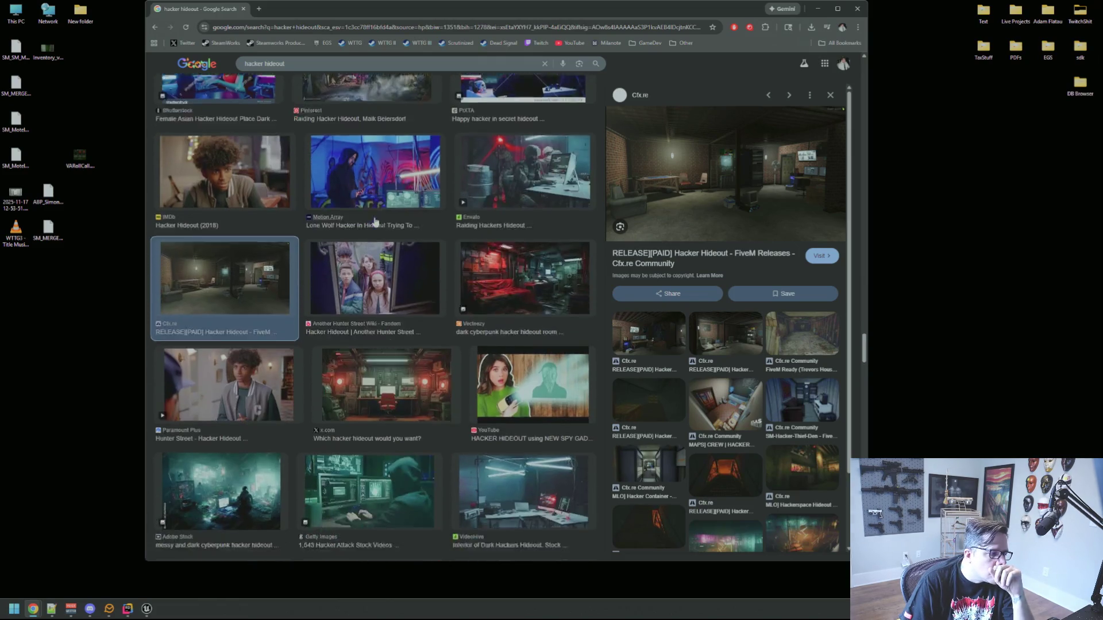
scroll(375, 223, "down", 6)
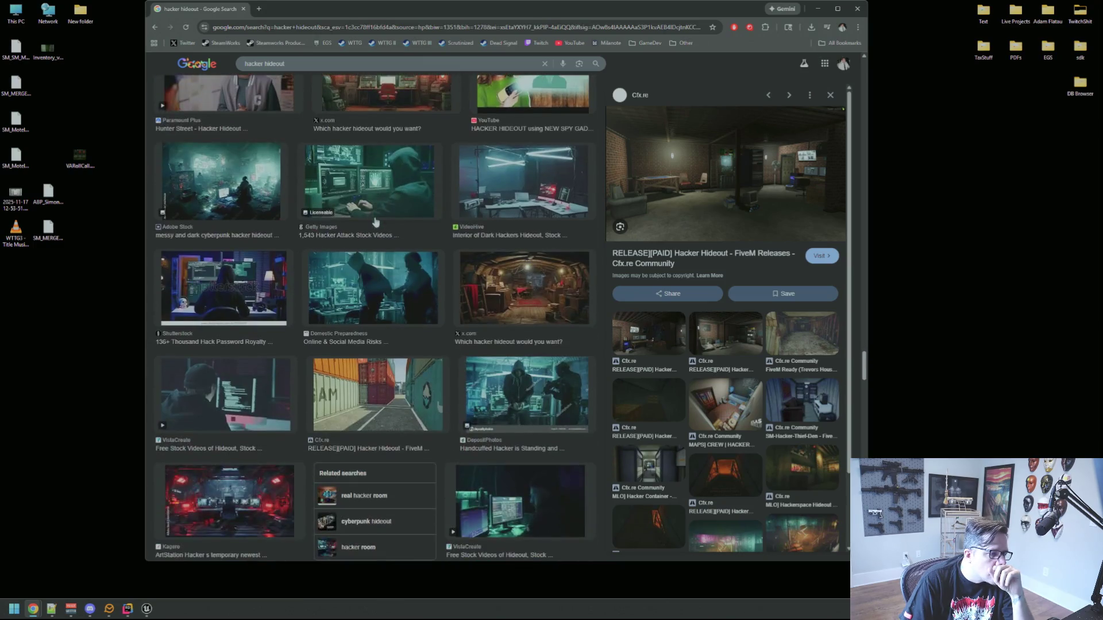
scroll(374, 223, "down", 6)
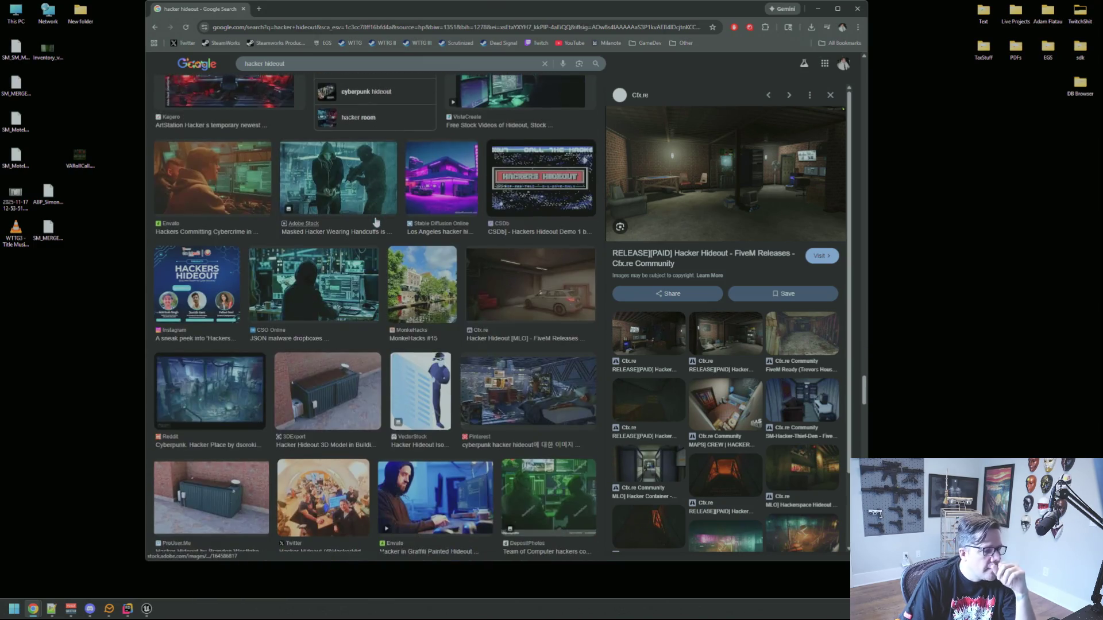
scroll(377, 222, "down", 6)
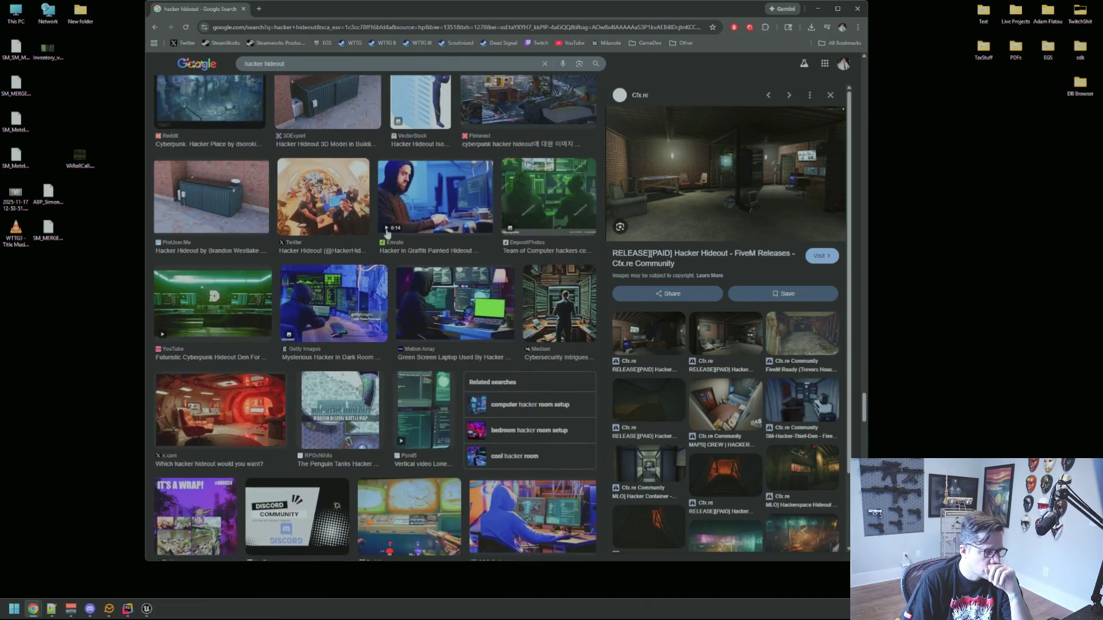
scroll(390, 235, "down", 3)
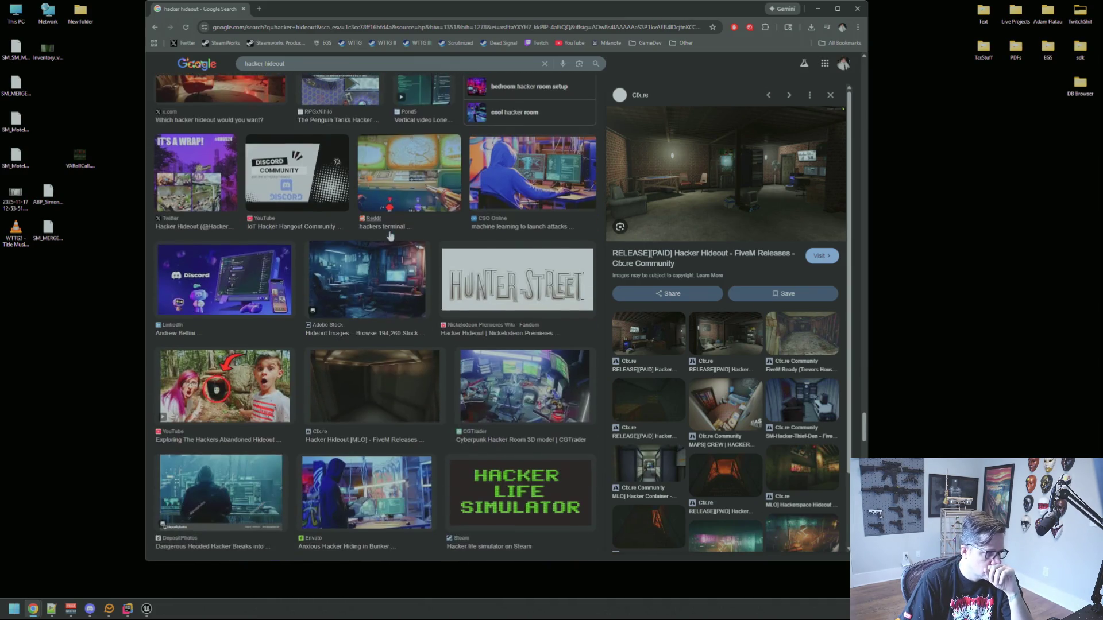
scroll(390, 236, "down", 2)
scroll(390, 235, "down", 3)
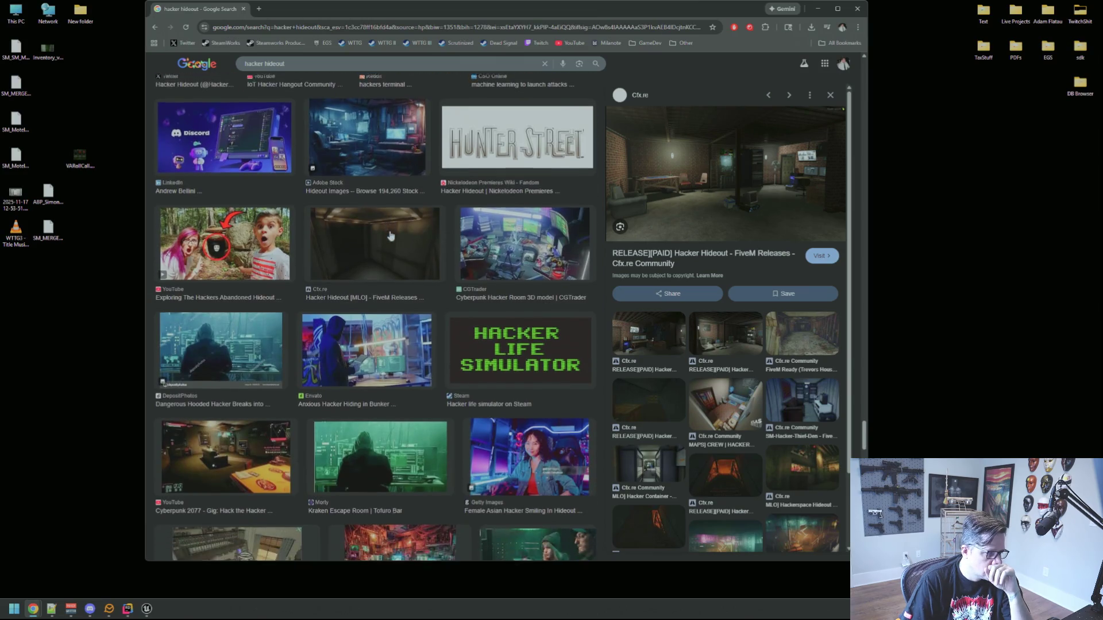
scroll(390, 233, "down", 5)
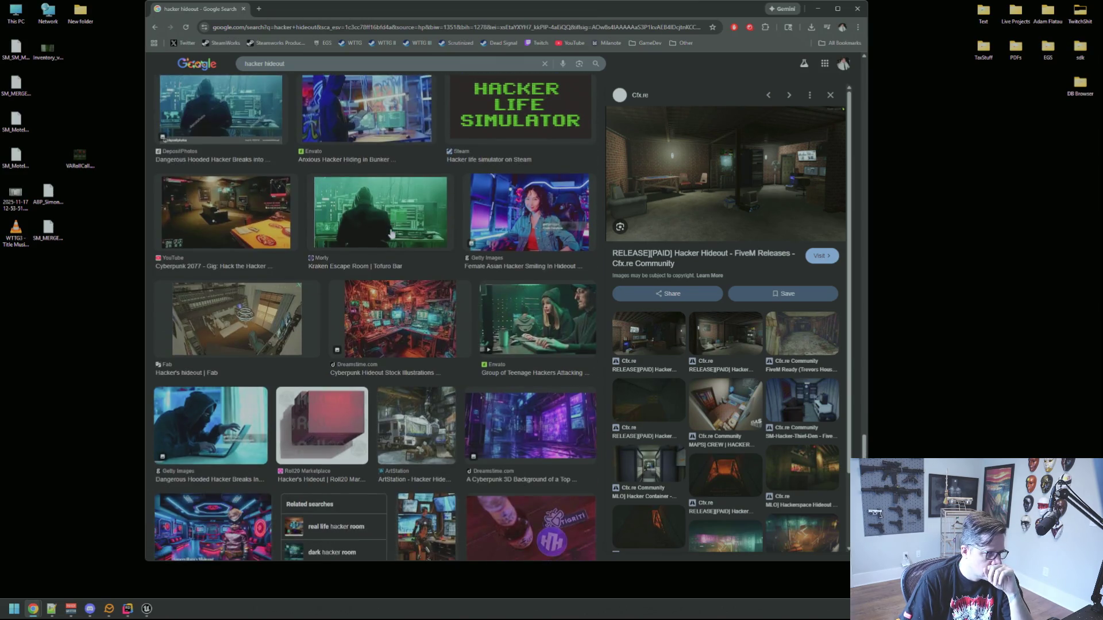
scroll(392, 233, "down", 4)
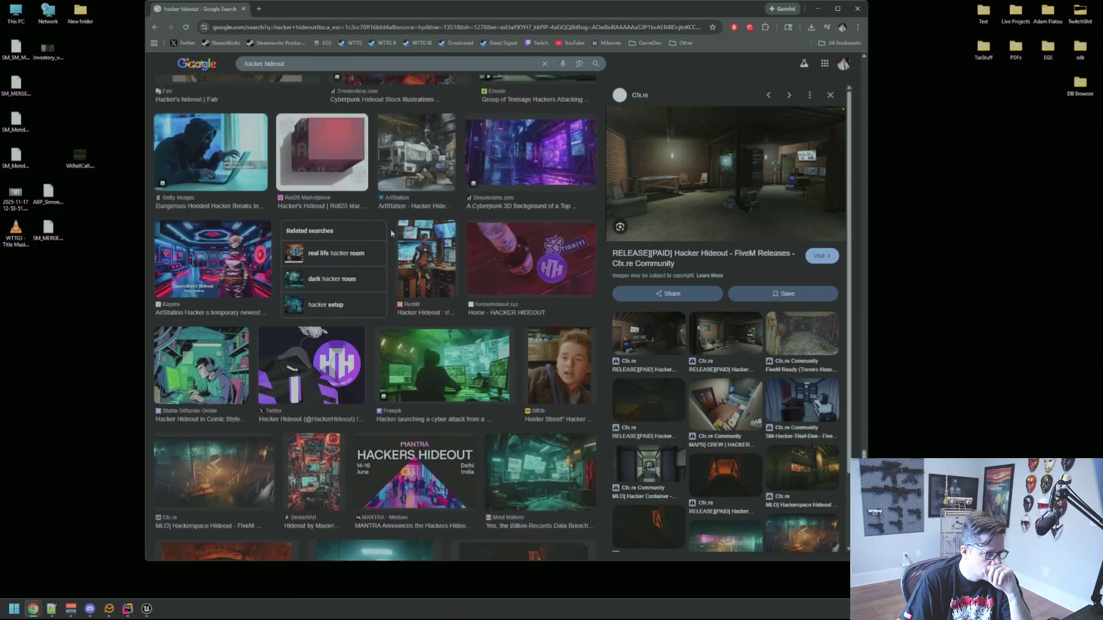
scroll(767, 217, "down", 2)
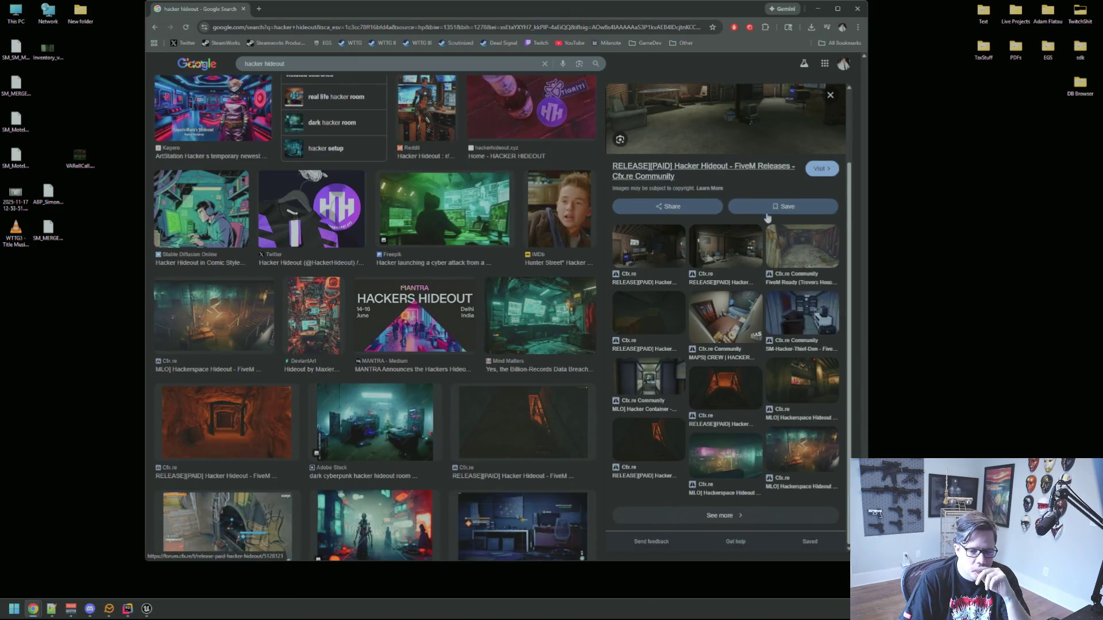
scroll(461, 253, "down", 3)
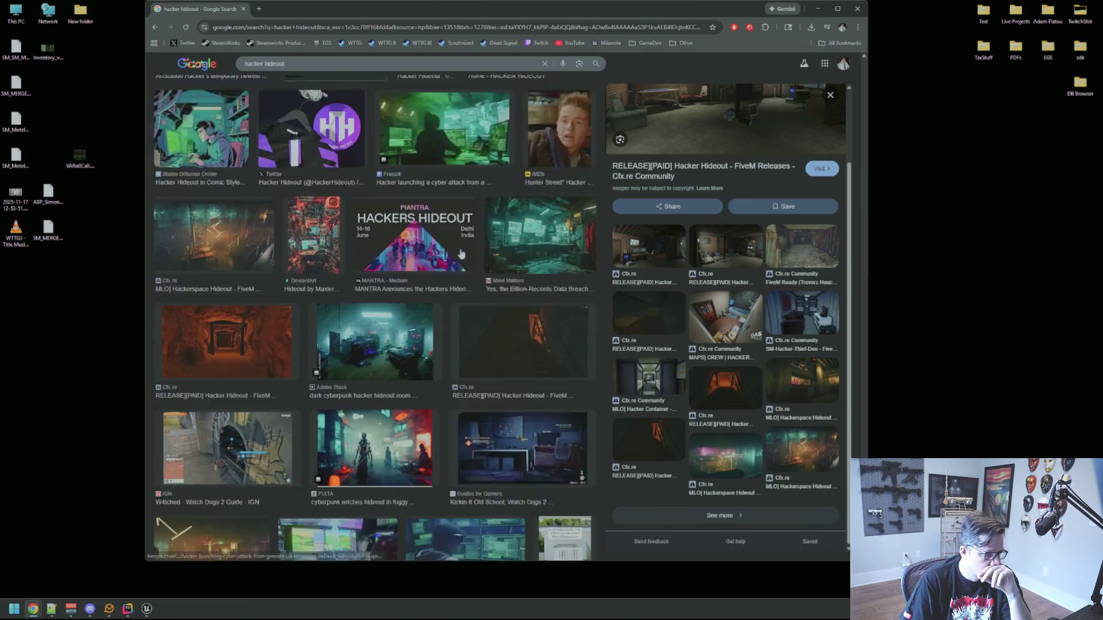
scroll(461, 253, "down", 7)
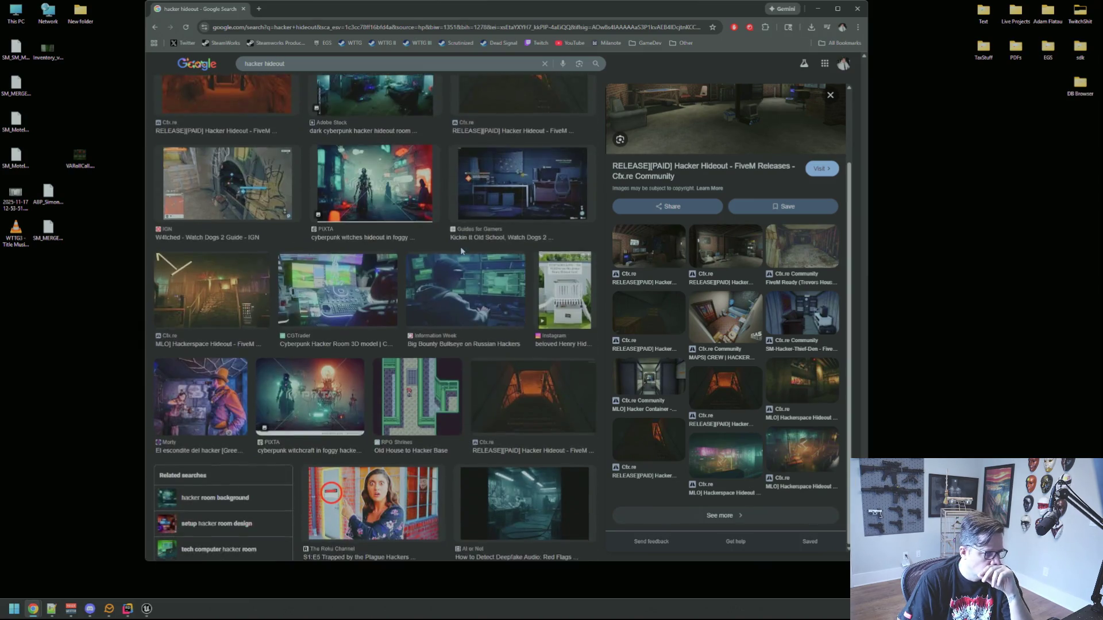
scroll(462, 251, "down", 2)
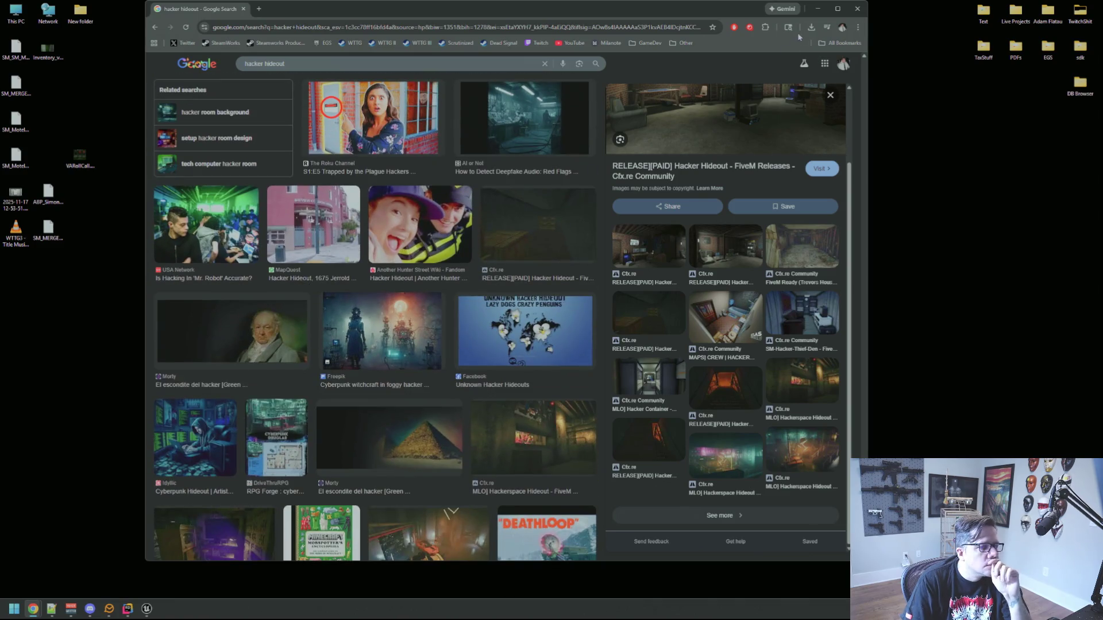
left_click(856, 9)
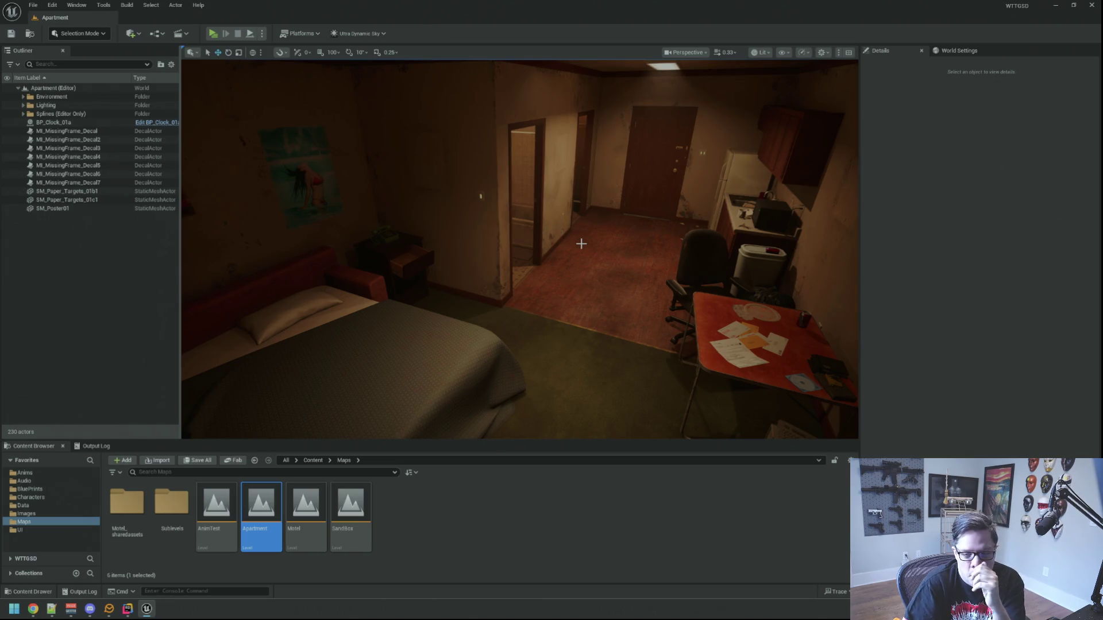
Minimize the Unreal Editor showing the Apartment level to reveal the desktop.
left_click(1056, 5)
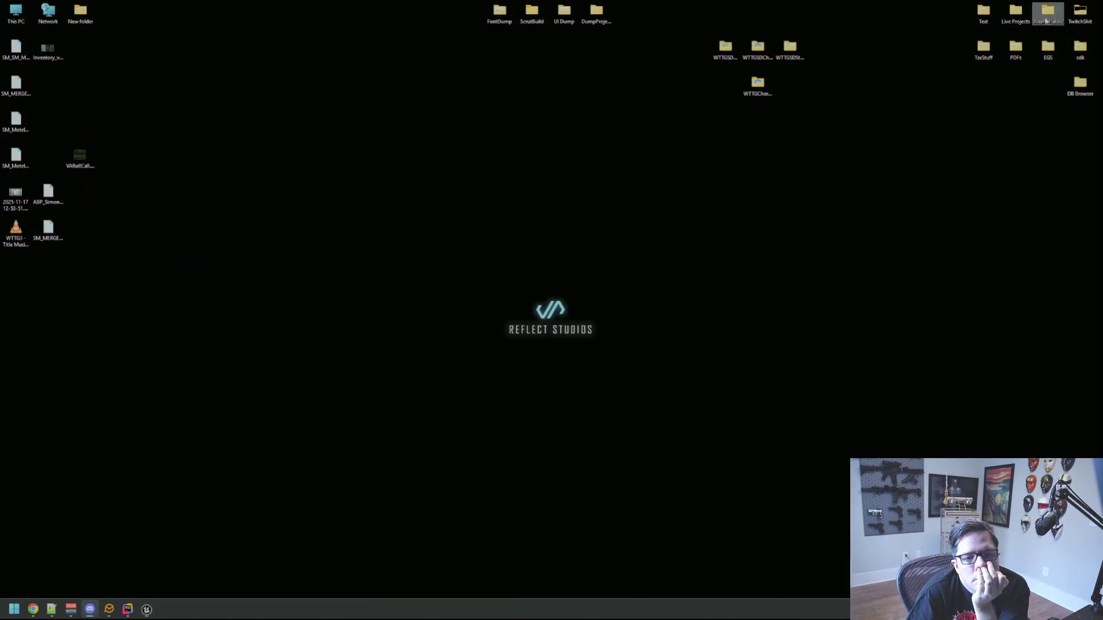
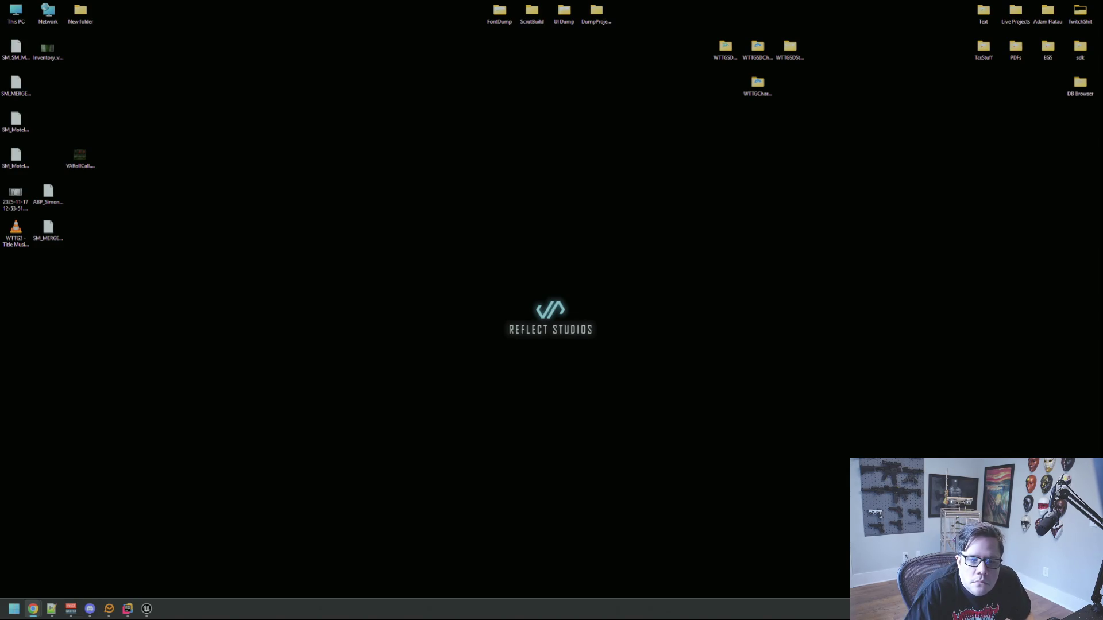
Center the Chrome window, preview the Nashville realtor stairway basement photo, and resize the window.
mouse_move(1102, 68)
left_mouse_down()
mouse_move(845, 68)
mouse_move(453, 29)
left_mouse_up()
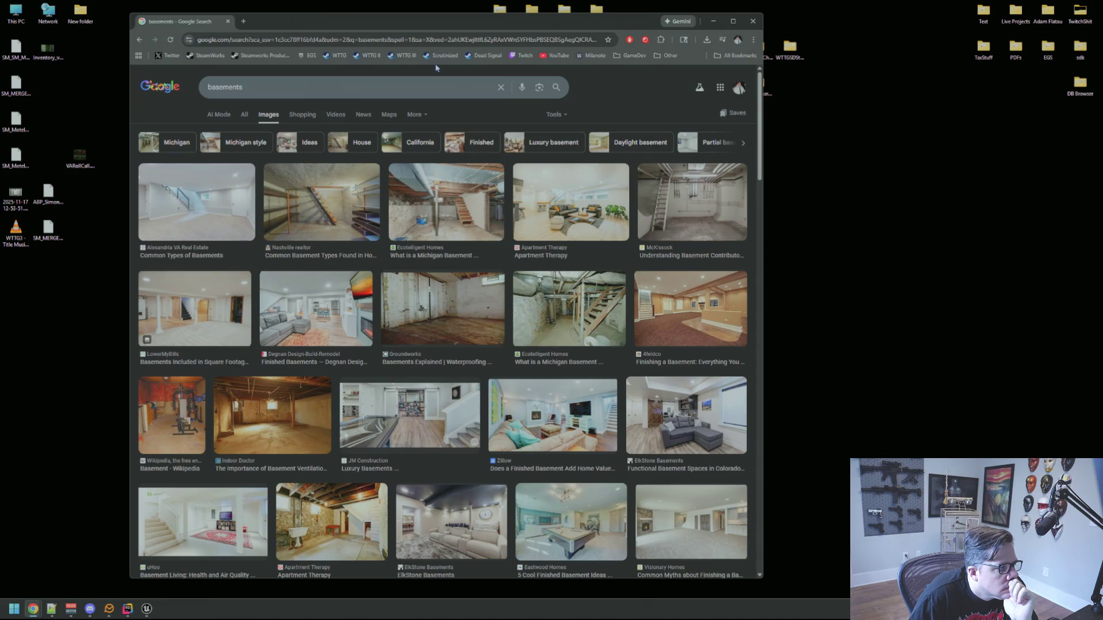
left_click(332, 181)
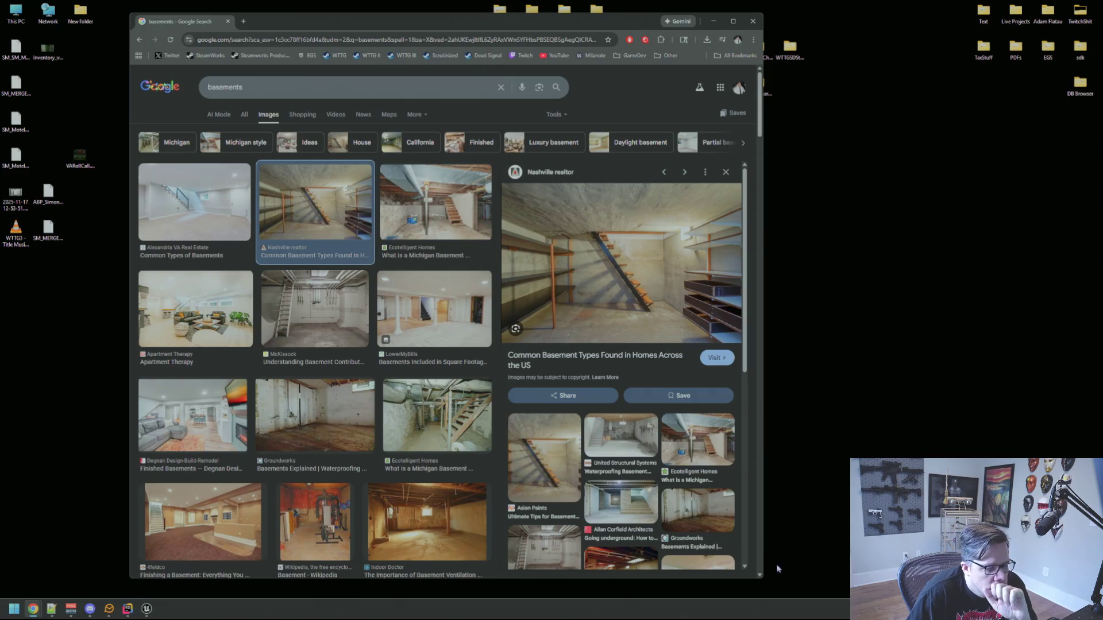
left_click(760, 575)
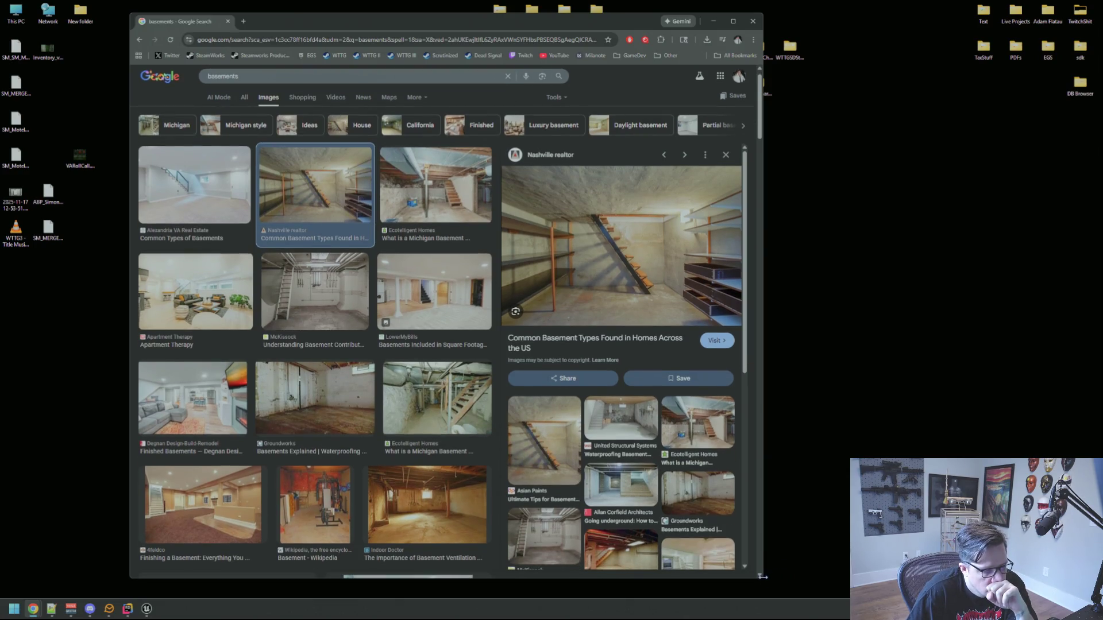
left_click_drag(761, 578, 839, 550)
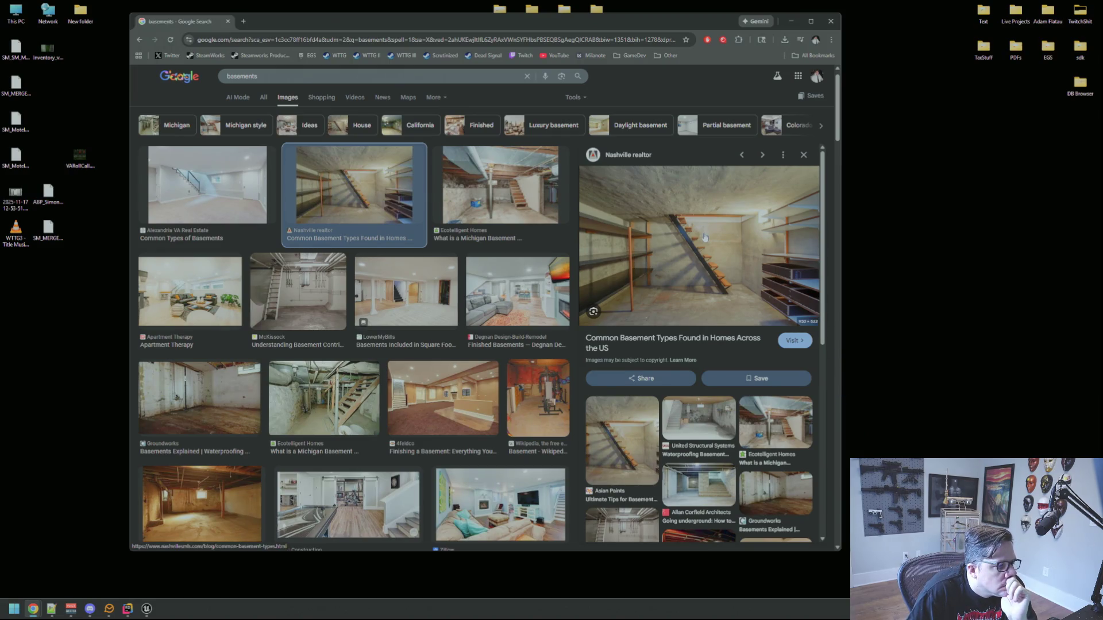
left_click(864, 249)
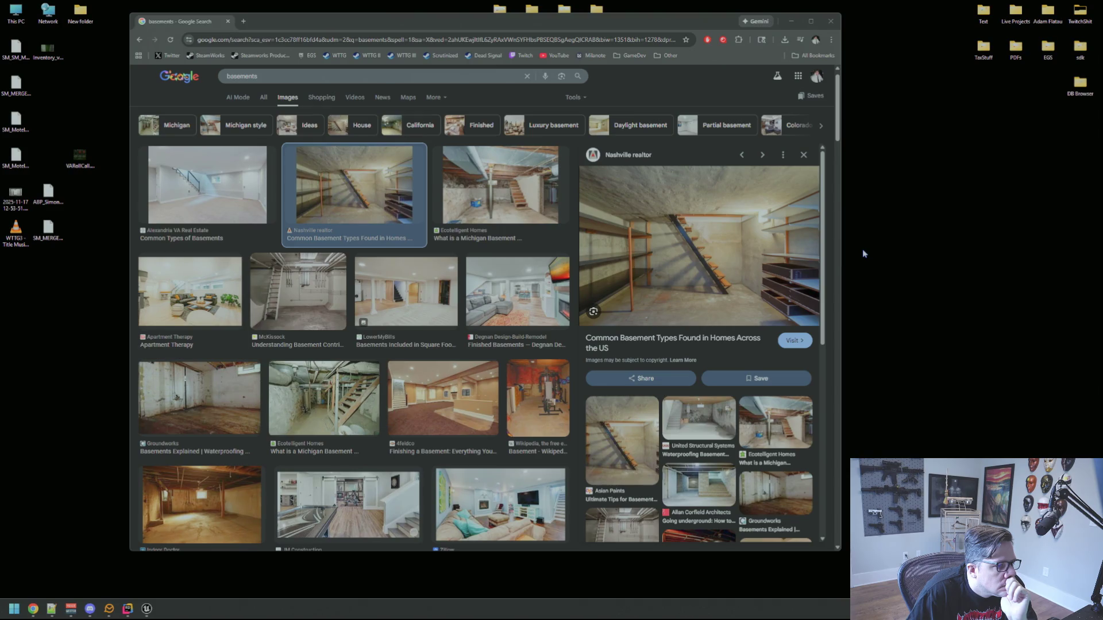
left_click_drag(553, 19, 488, 29)
left_click(838, 150)
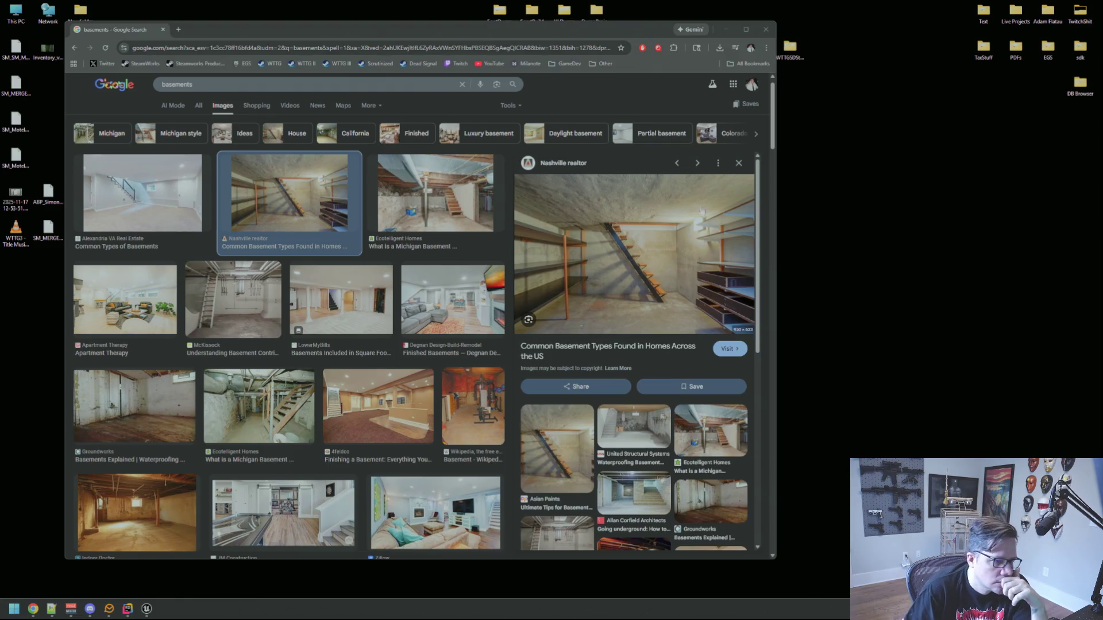
Open the Nashville stairway basement photo full-size in its own tab.
right_click(635, 217)
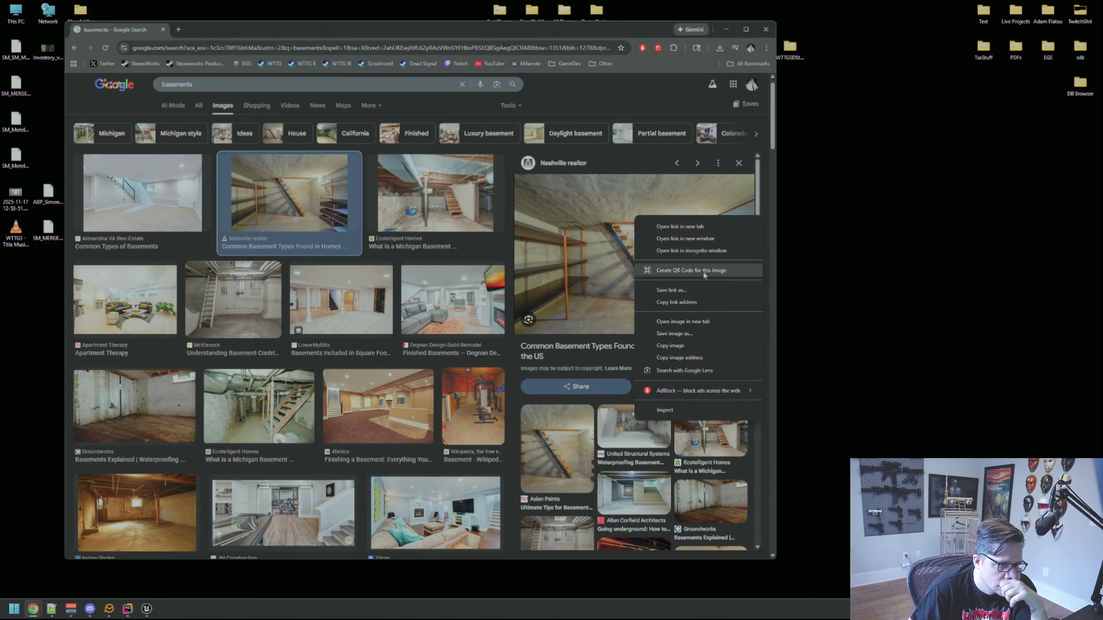
left_click(682, 321)
left_click(241, 29)
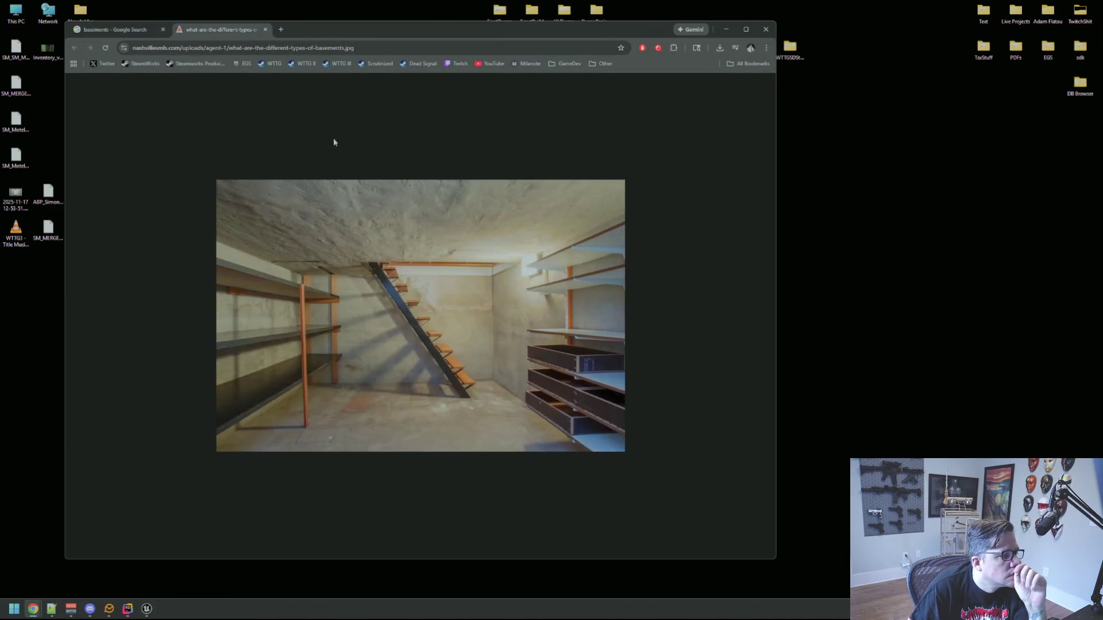
Create a desktop folder named 'Env Ideas' and open it beside the browser.
right_click(922, 202)
mouse_move(953, 273)
left_click(899, 275)
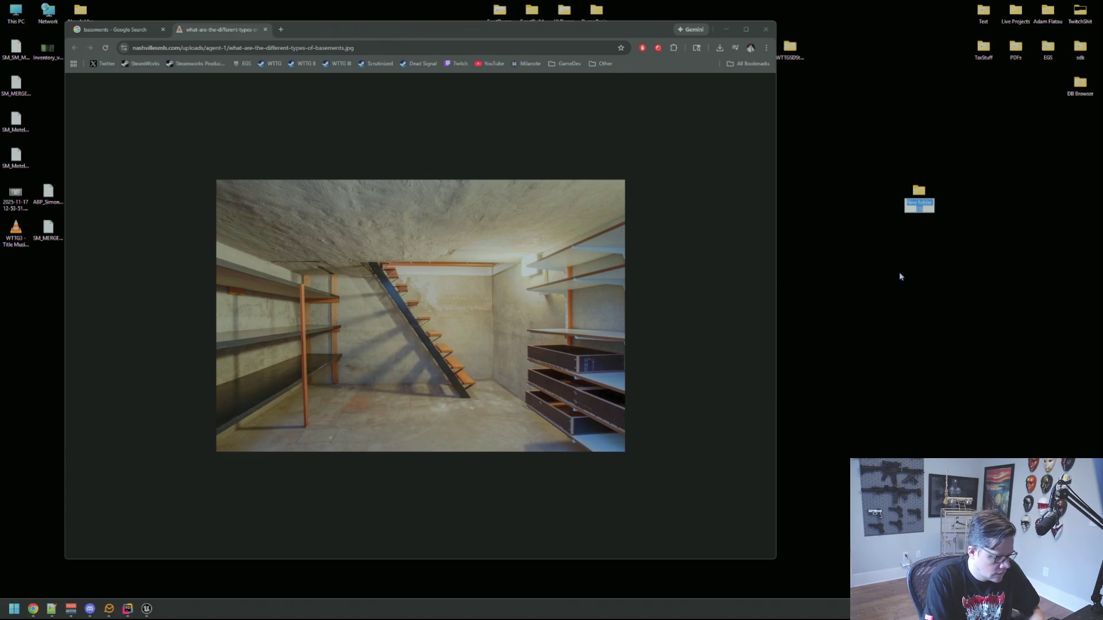
type("Env Ideas")
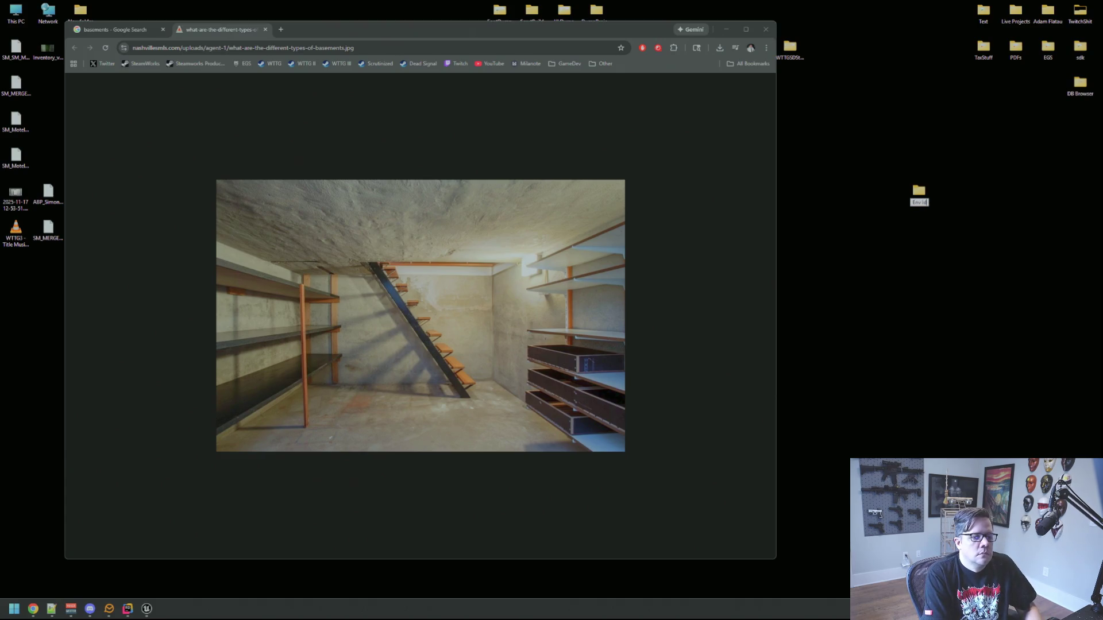
key("Return")
double_click(900, 184)
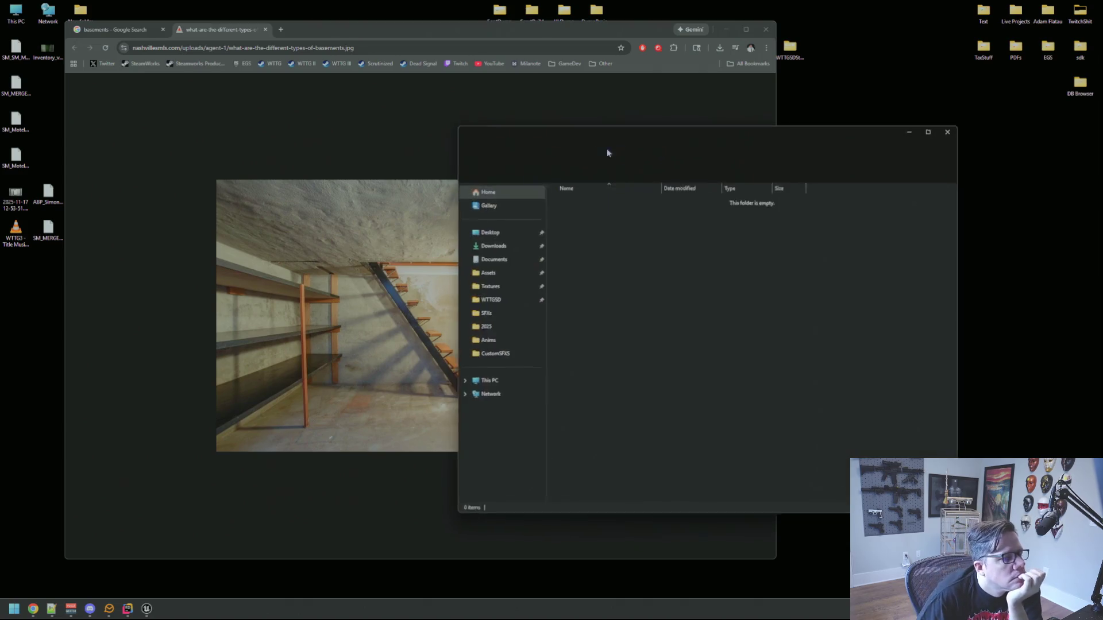
left_click_drag(567, 121, 697, 121)
Save the stairway photo into Env Ideas and go back to the basements results.
mouse_move(420, 316)
left_mouse_down()
mouse_move(862, 287)
mouse_move(893, 310)
left_mouse_up()
left_click(416, 160)
left_click(114, 30)
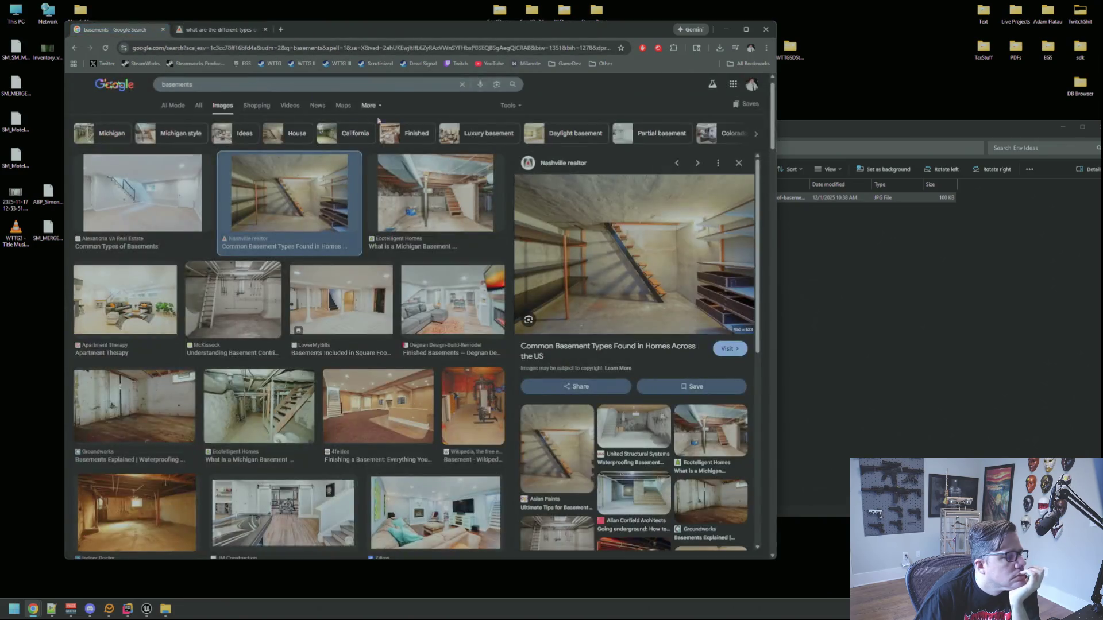
scroll(325, 207, "down", 1)
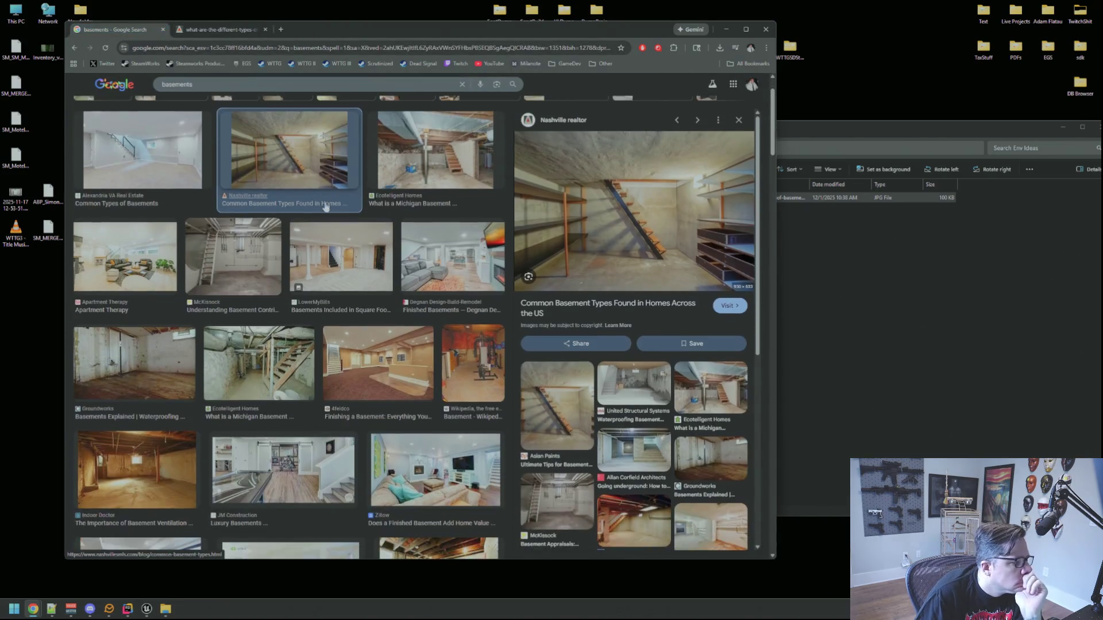
Save the Groundworks wet basement photo into the Env Ideas folder.
left_click(153, 337)
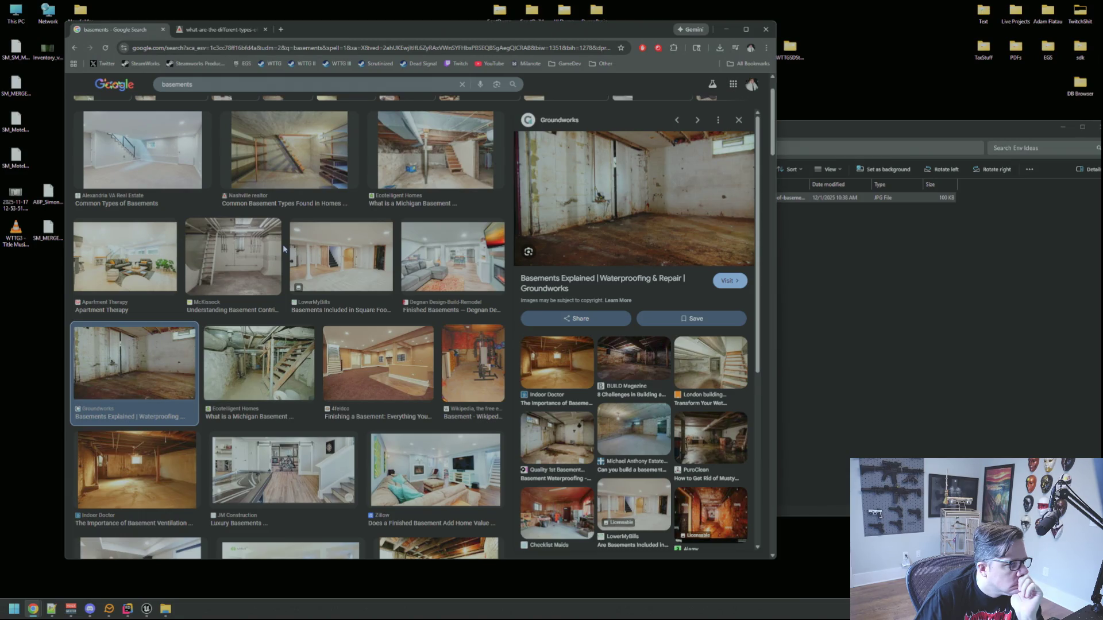
right_click(573, 196)
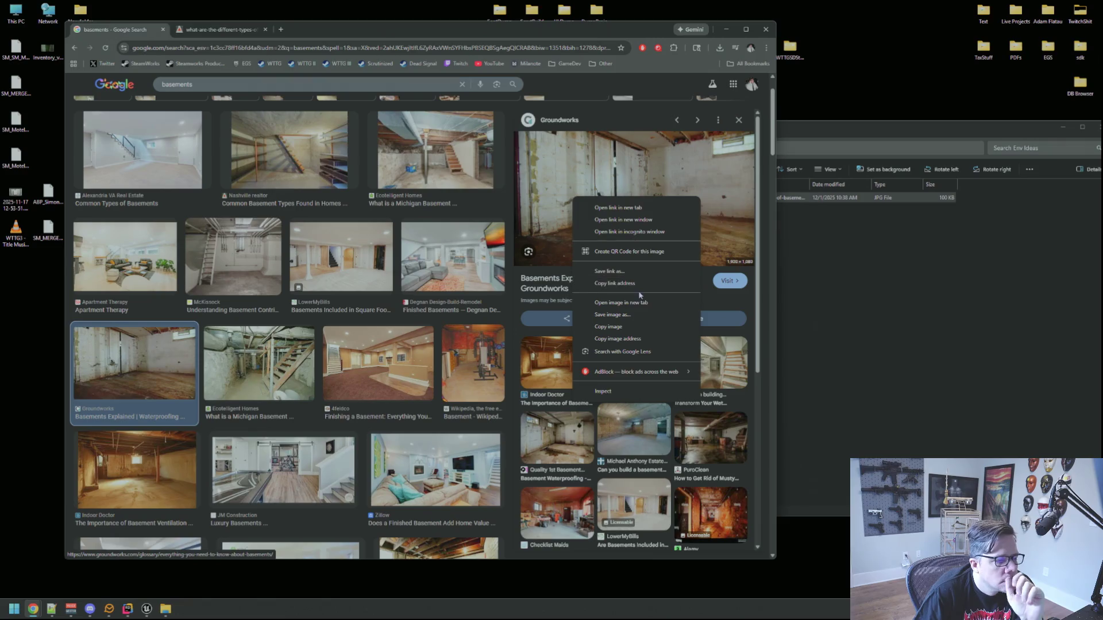
left_click(620, 303)
left_click(325, 32)
mouse_move(437, 247)
left_mouse_down()
mouse_move(482, 241)
mouse_move(862, 345)
left_mouse_up()
left_click(128, 31)
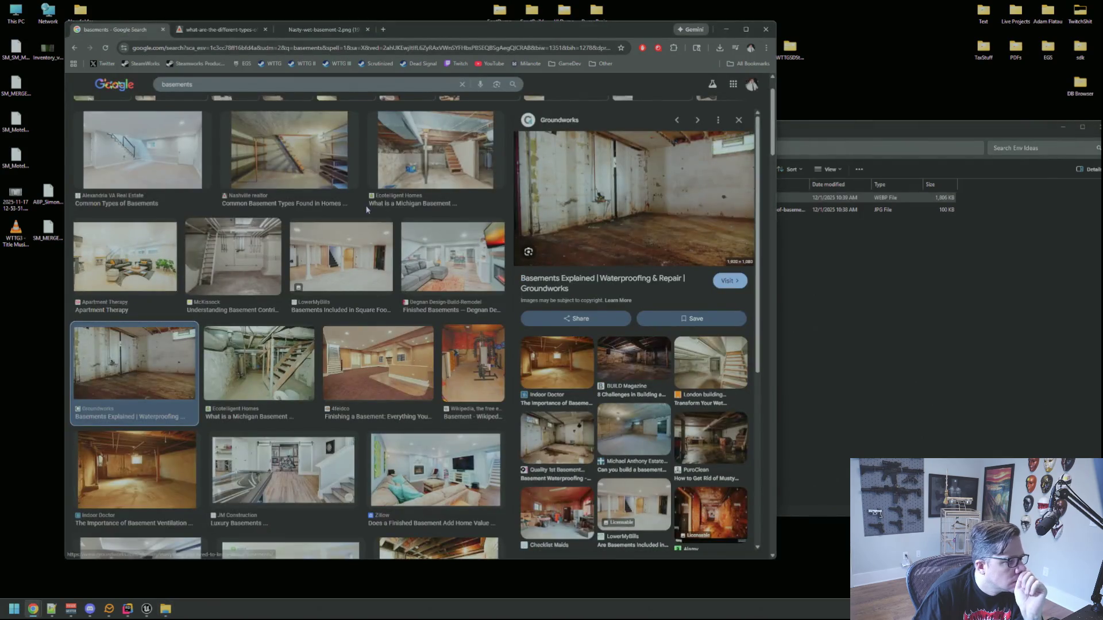
scroll(350, 224, "down", 2)
scroll(334, 247, "down", 1)
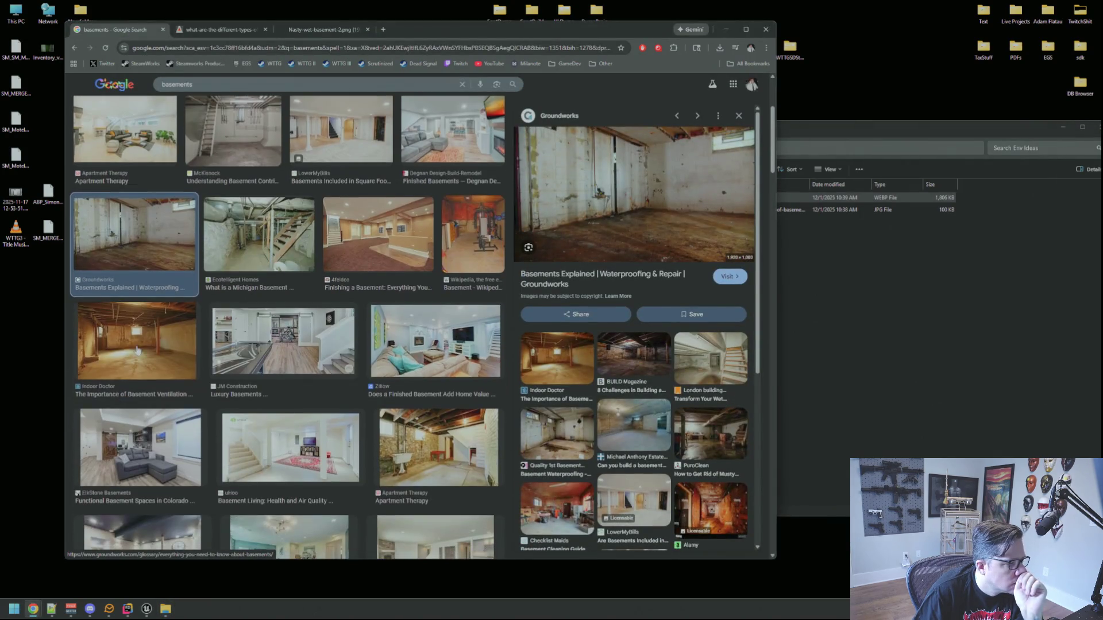
Save the Indoor Doctor musty basement photo into the Env Ideas folder.
left_click(138, 340)
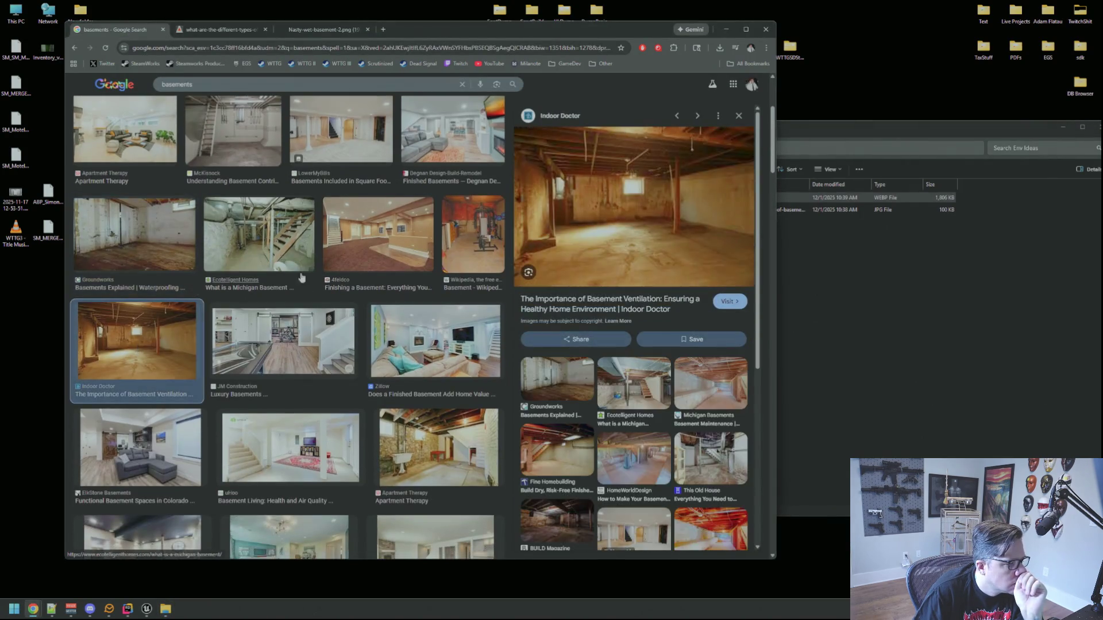
right_click(654, 184)
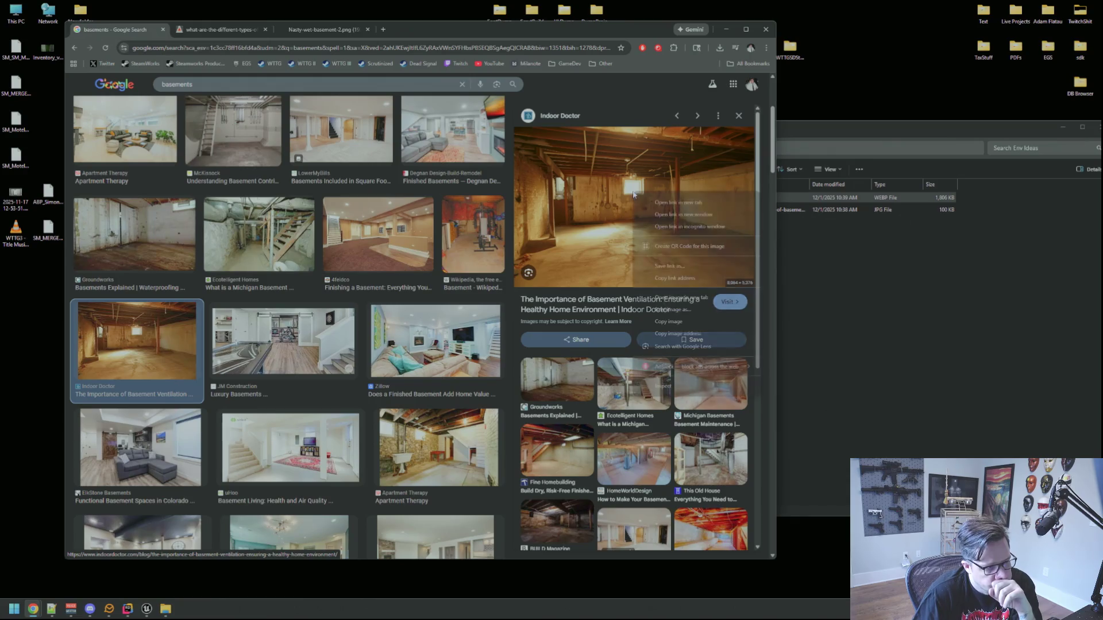
left_click(670, 285)
left_click(423, 29)
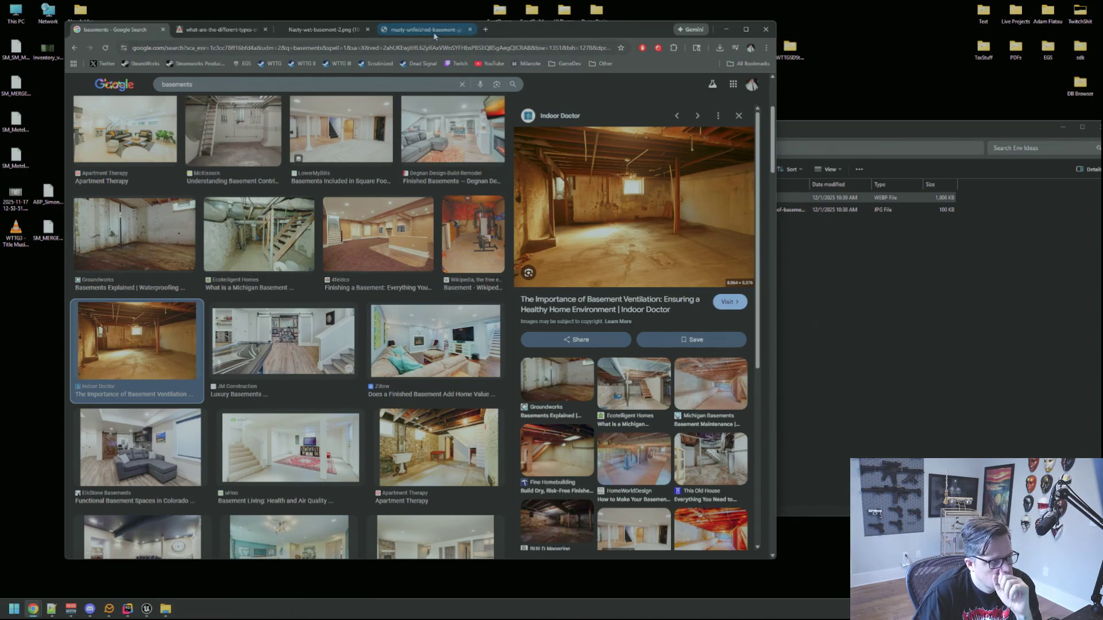
mouse_move(467, 232)
left_mouse_down()
mouse_move(906, 344)
mouse_move(897, 338)
left_mouse_up()
left_click(871, 328)
left_click(112, 30)
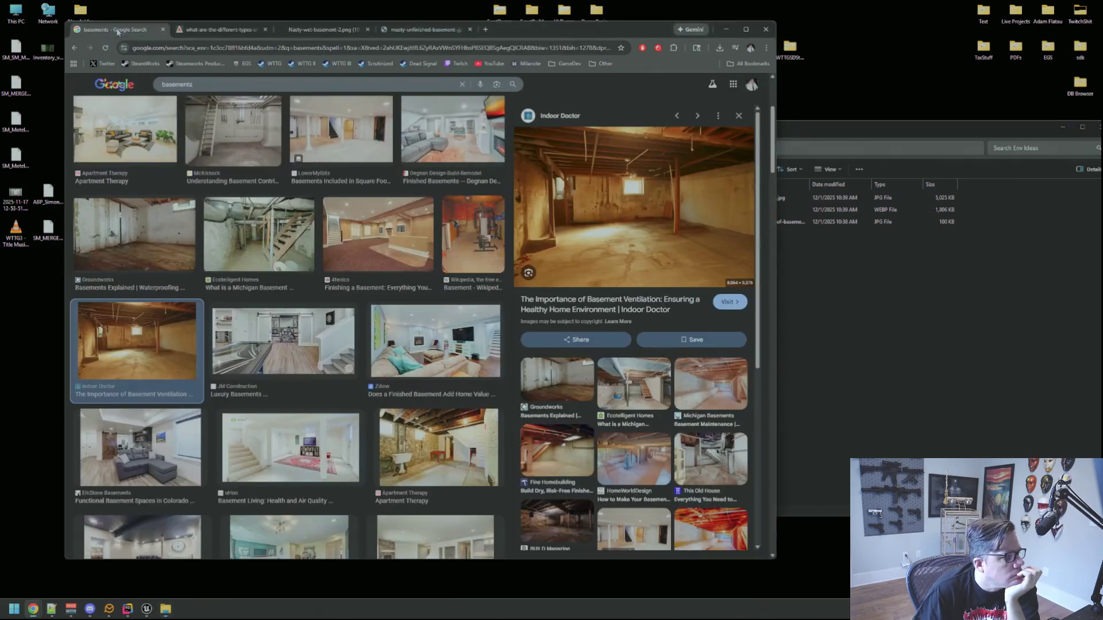
scroll(416, 182, "down", 1)
scroll(416, 183, "down", 1)
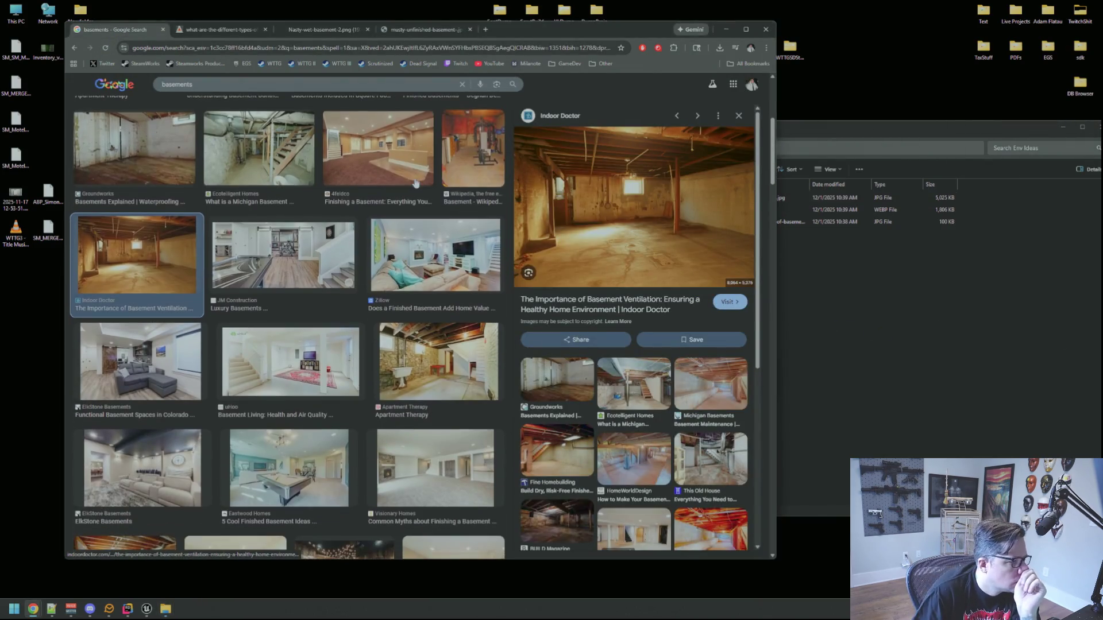
scroll(416, 182, "down", 1)
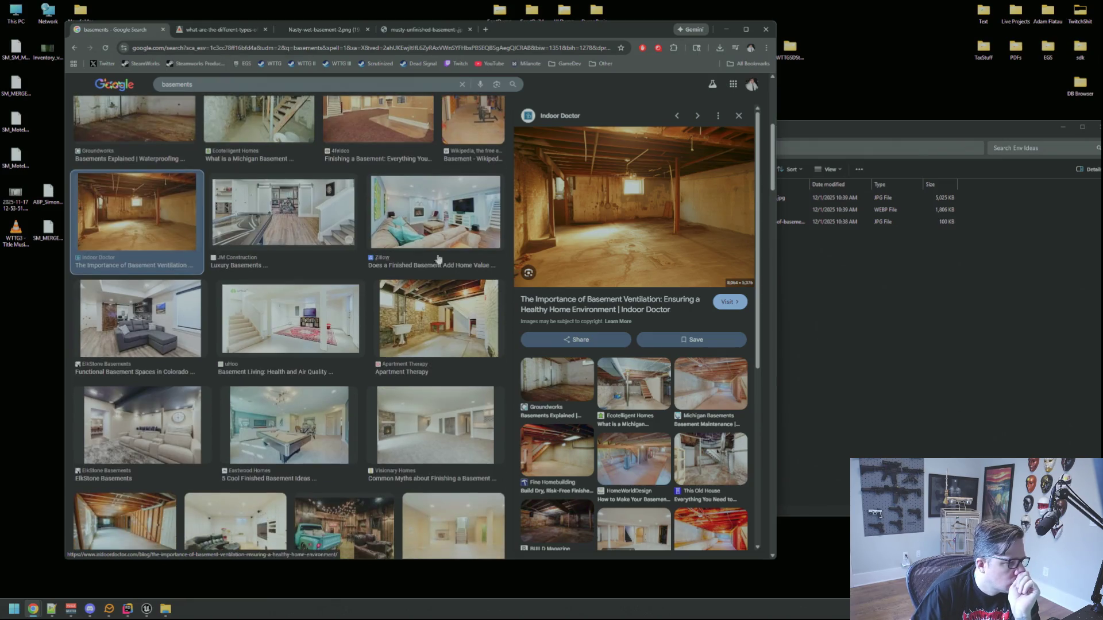
Browse the Apartment Therapy stone-wall and R&S Basements brick basement previews.
left_click(440, 322)
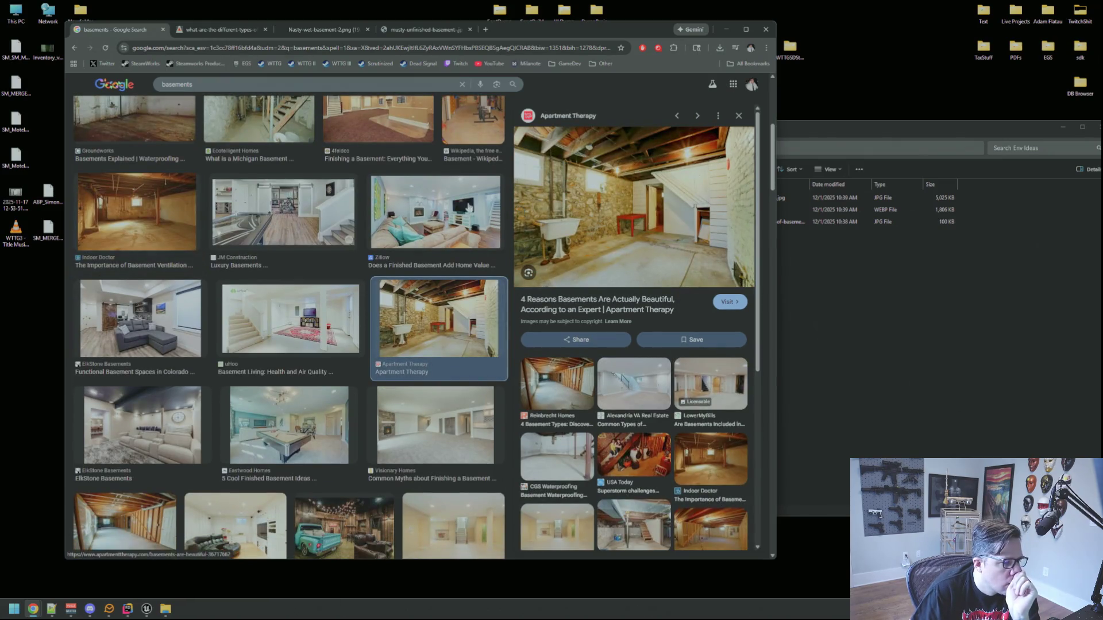
scroll(464, 209, "down", 3)
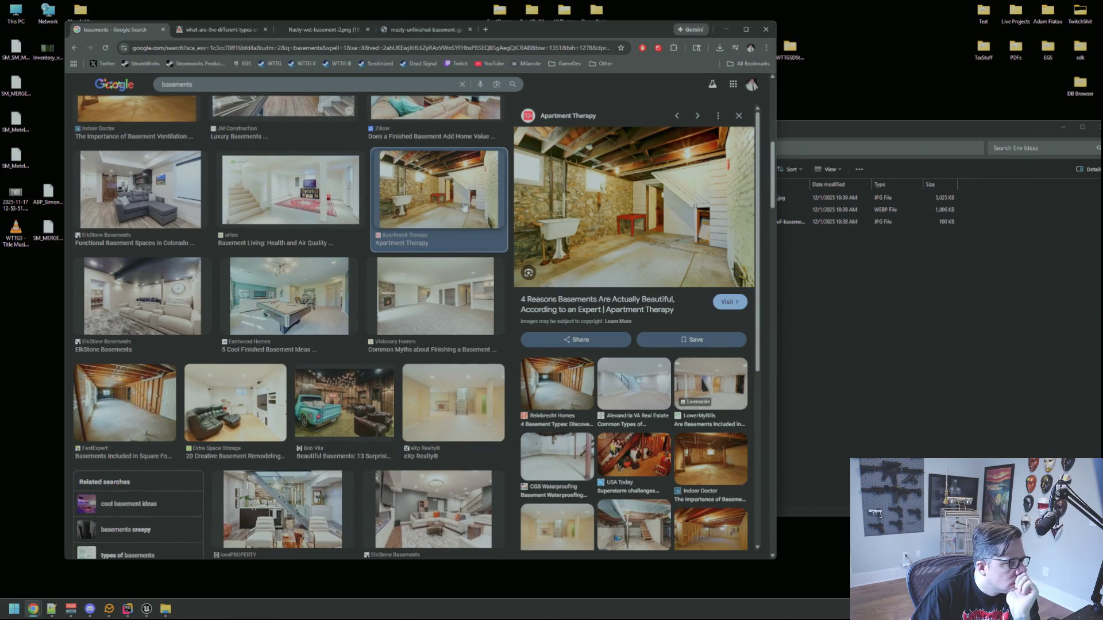
scroll(464, 207, "down", 2)
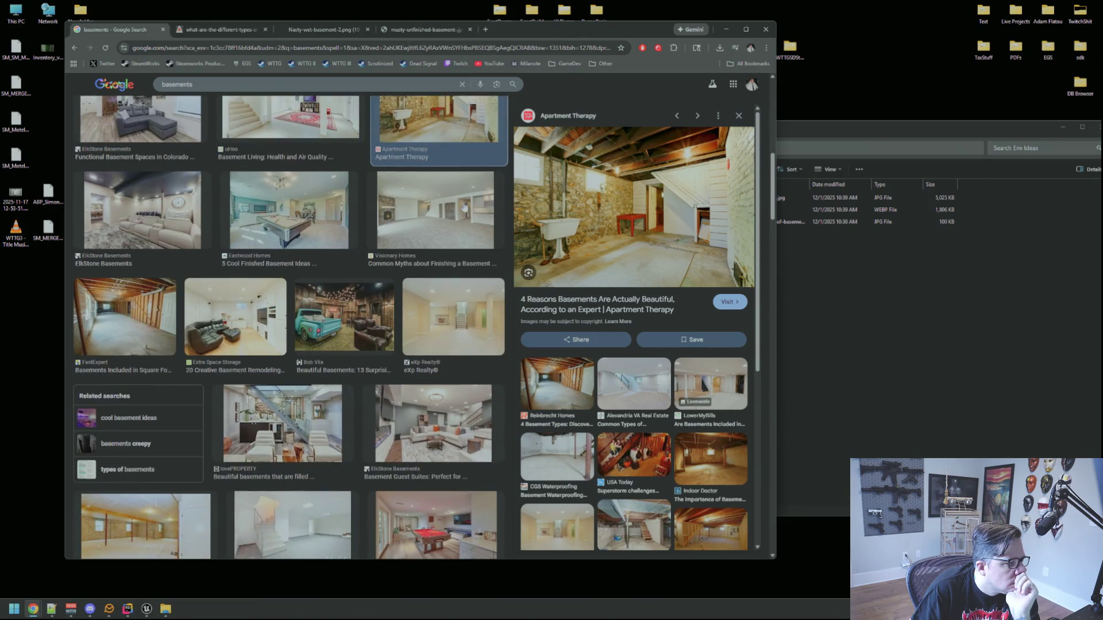
scroll(464, 208, "down", 2)
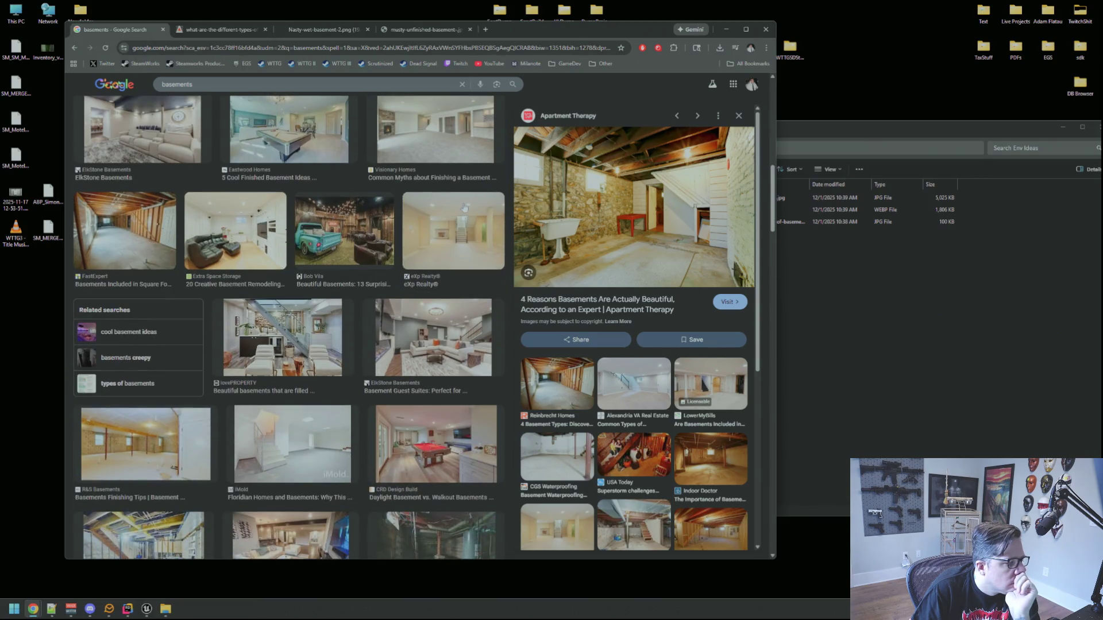
left_click(166, 409)
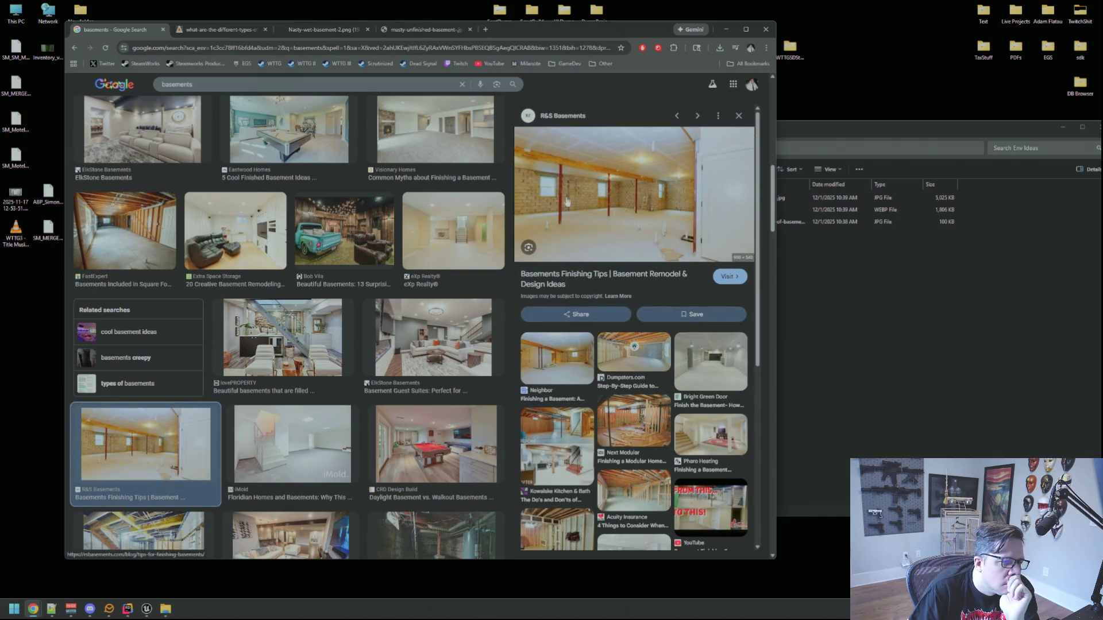
scroll(423, 210, "down", 1)
scroll(424, 210, "down", 3)
scroll(444, 209, "down", 2)
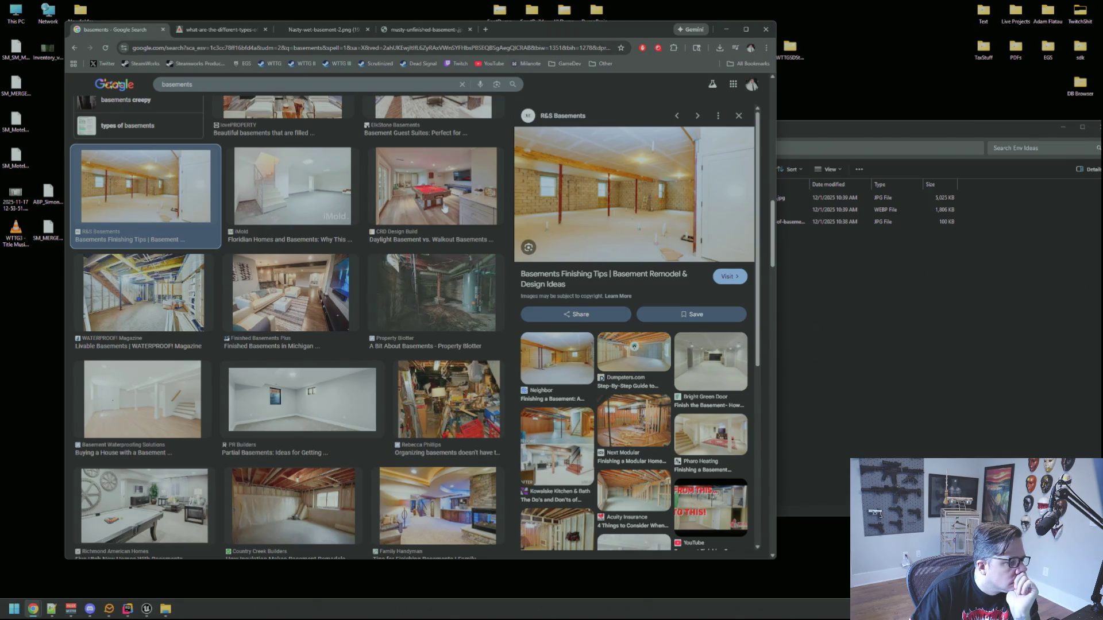
scroll(444, 209, "down", 1)
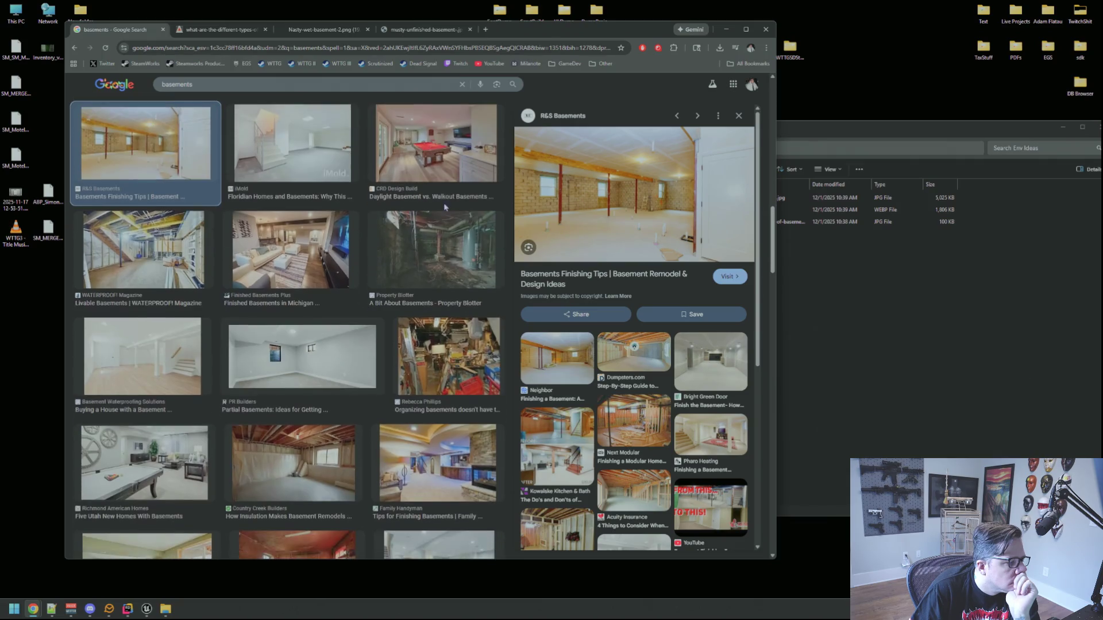
Save the PR Builders partial basement photo into the Env Ideas folder.
left_click(339, 359)
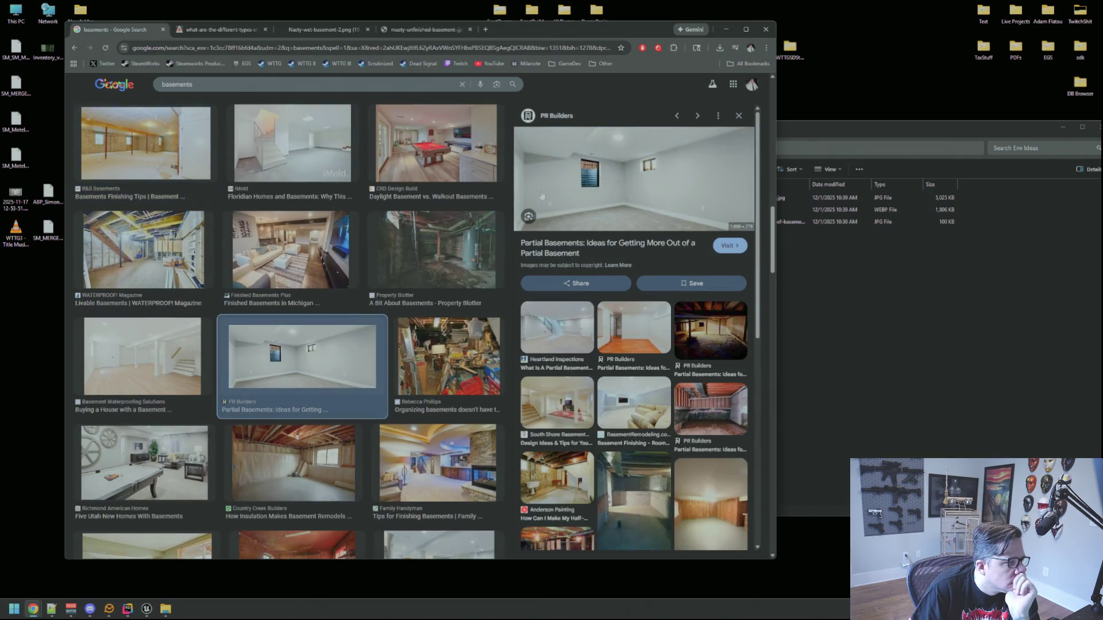
right_click(594, 163)
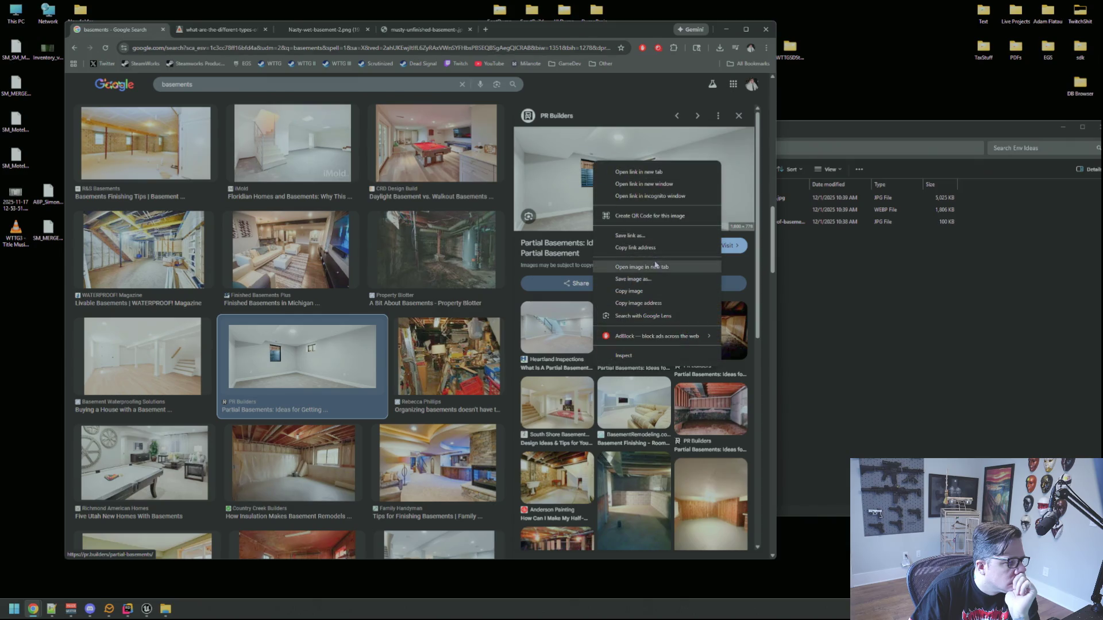
left_click(656, 267)
left_click(531, 36)
left_click_drag(534, 276, 845, 346)
Close the three leftover reference image tabs.
left_click(490, 84)
left_click(572, 29)
left_click(470, 30)
left_click(367, 29)
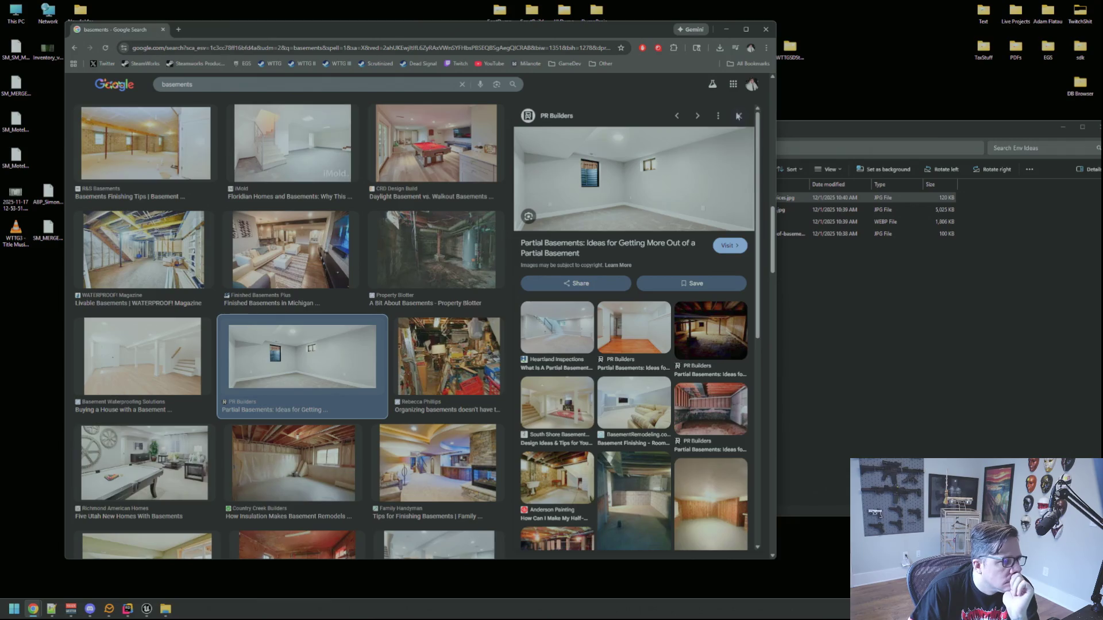
Save the Adventures in Remodeling staircase photo into Env Ideas as 1-basement-stair.jpg.
left_click(738, 116)
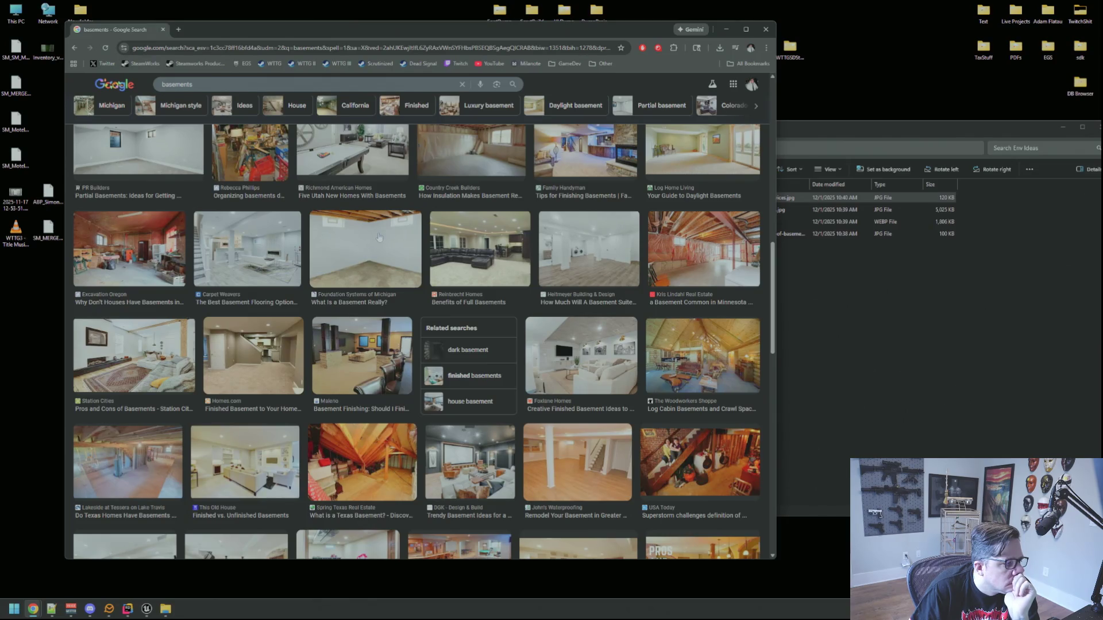
scroll(379, 237, "down", 2)
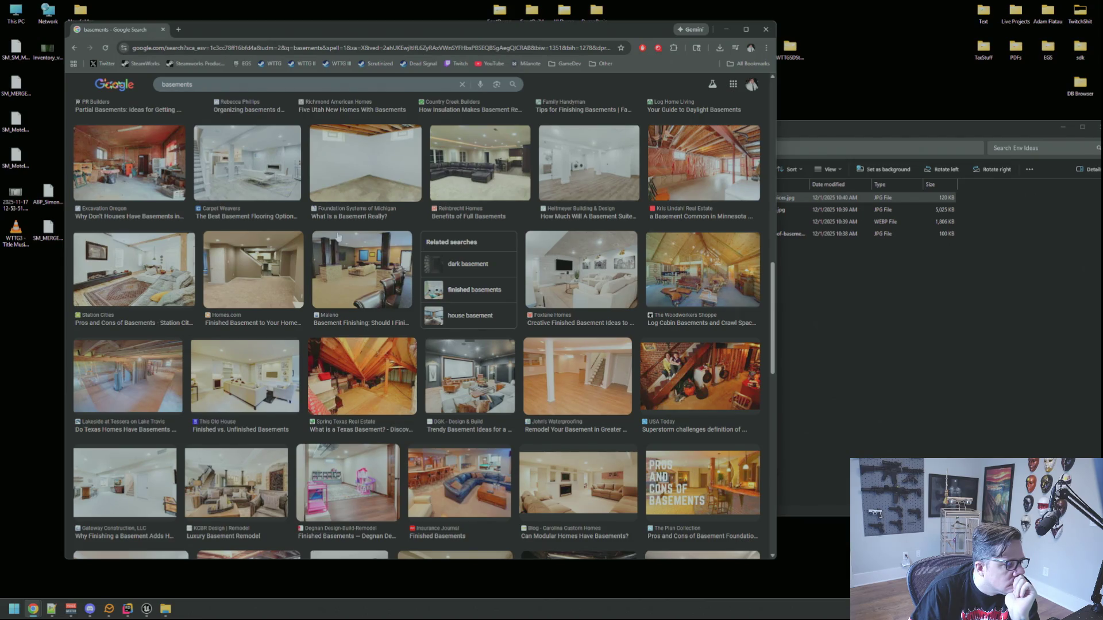
scroll(339, 237, "down", 2)
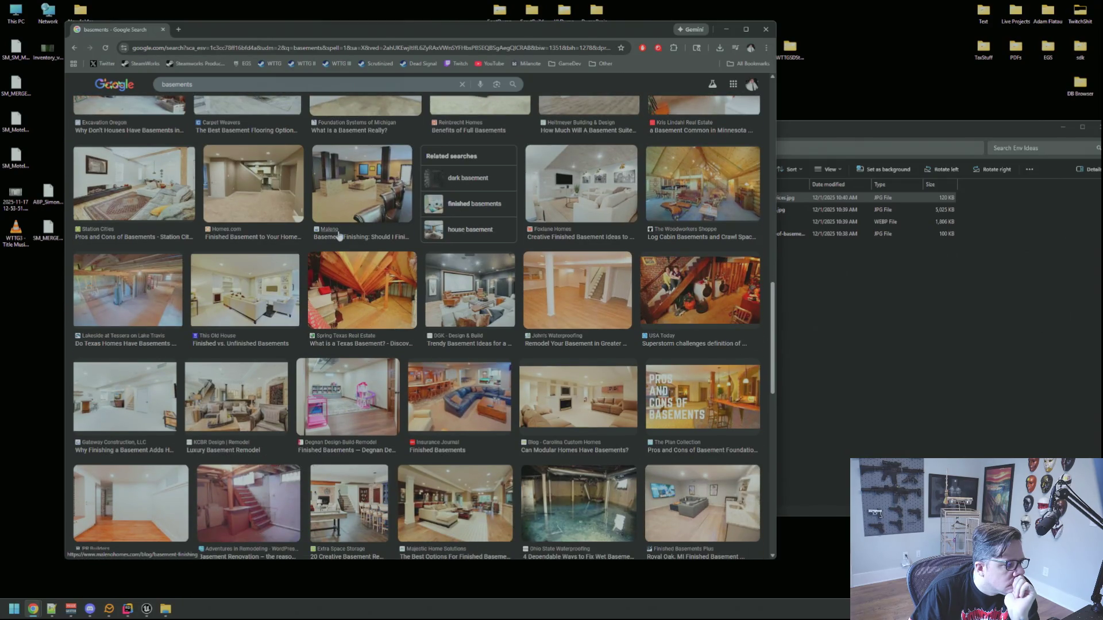
scroll(338, 236, "down", 3)
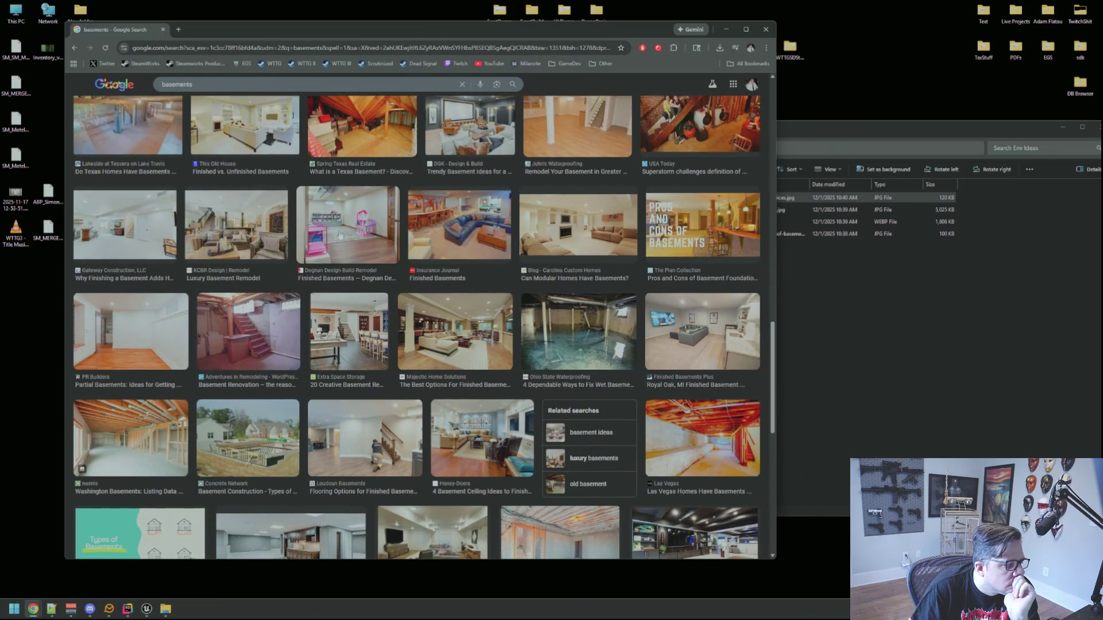
left_click(287, 310)
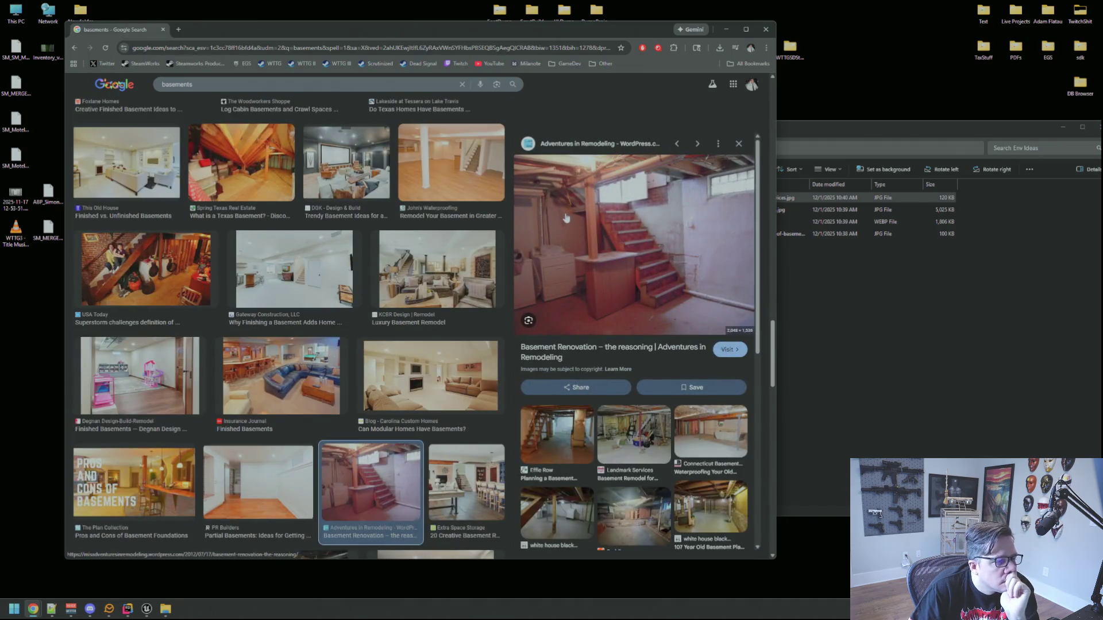
right_click(565, 218)
left_click(618, 303)
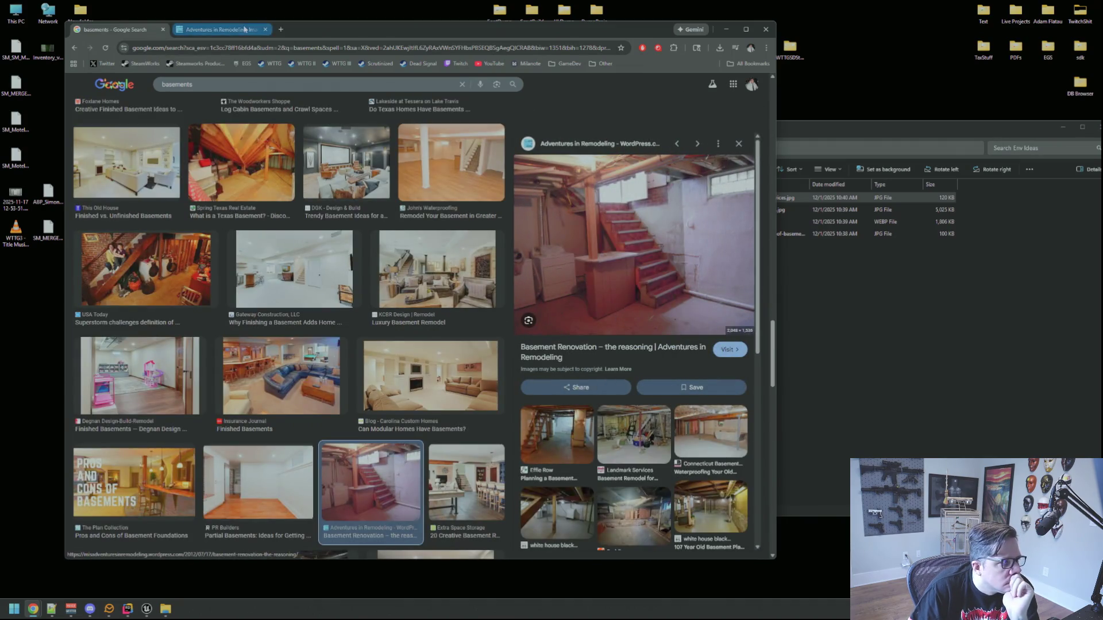
left_click(244, 29)
mouse_move(629, 303)
left_mouse_down()
mouse_move(832, 374)
mouse_move(833, 345)
left_mouse_up()
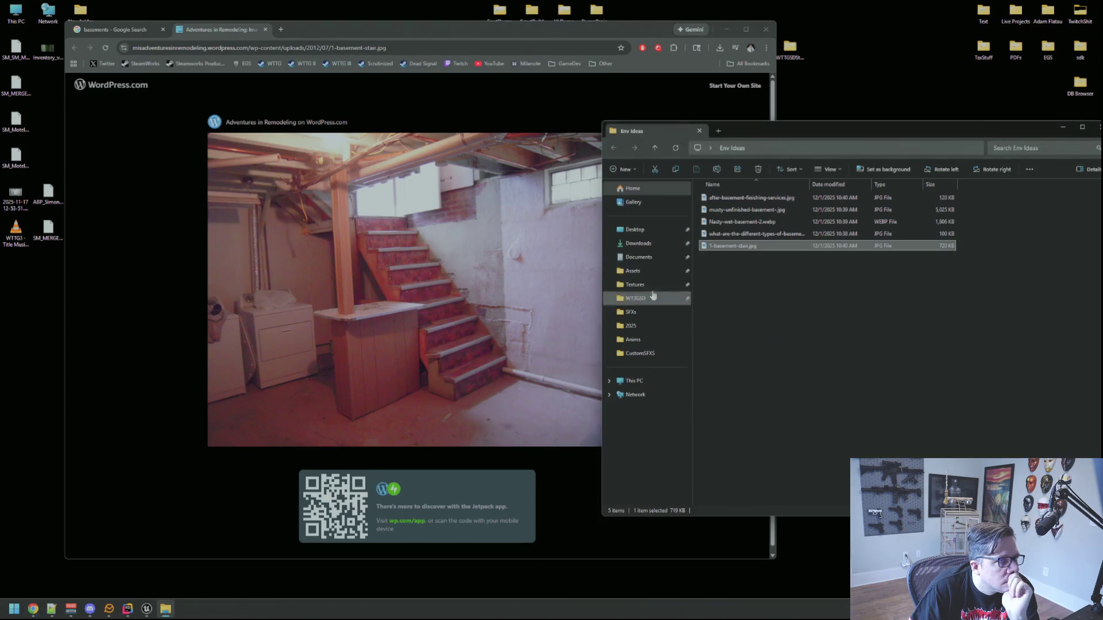
left_click(437, 221)
left_click(112, 29)
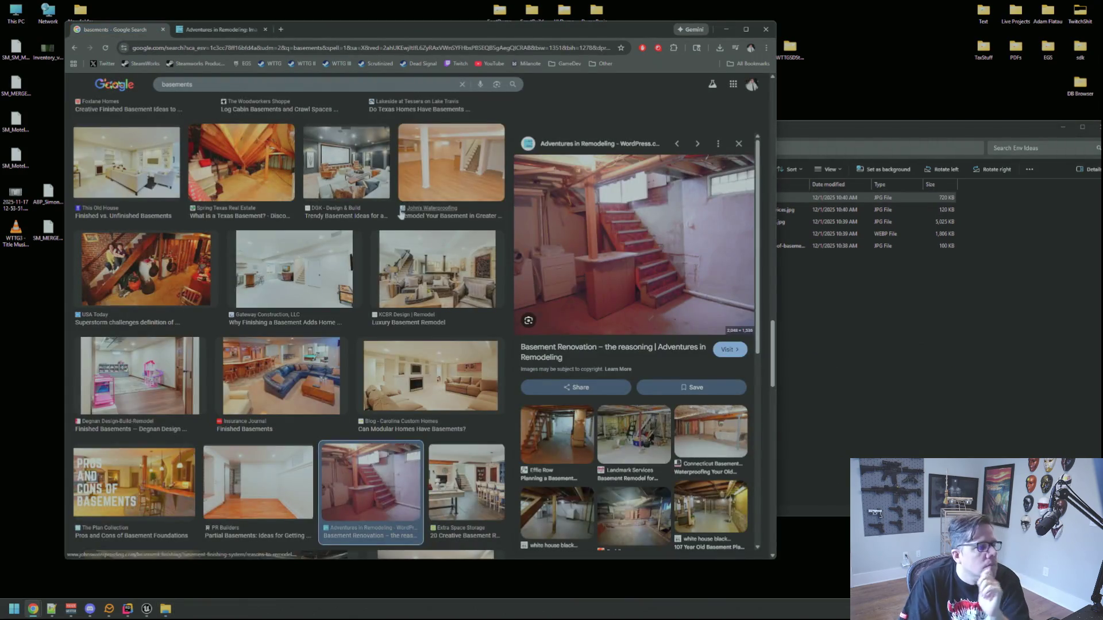
Browse the Stouffer Realty, Fine Homebuilding and BUILD Magazine basement previews.
scroll(383, 205, "down", 2)
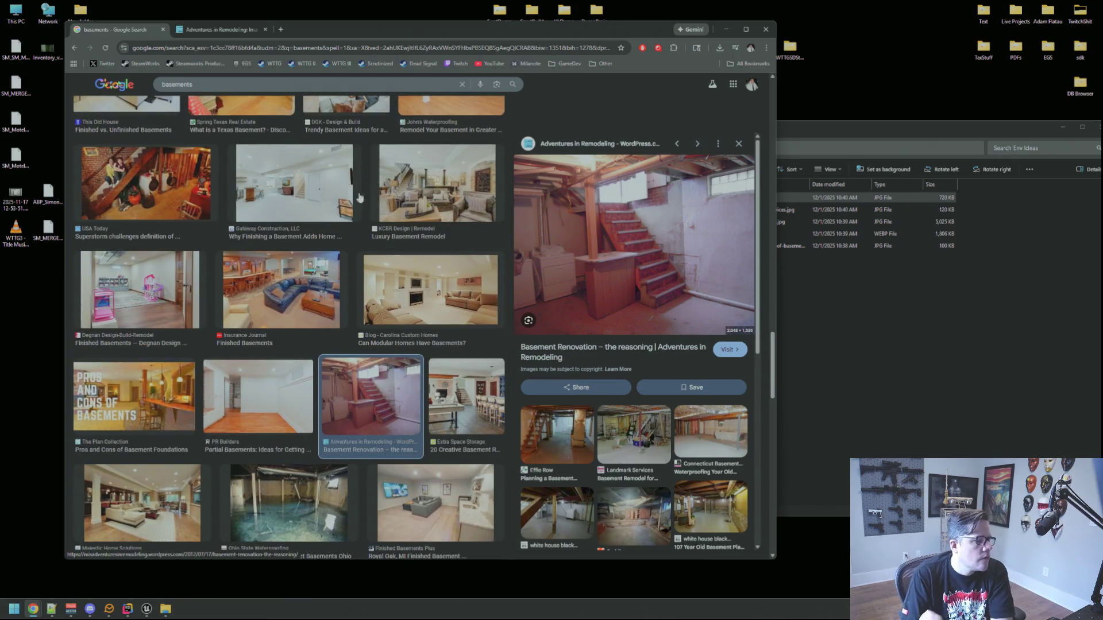
scroll(361, 194, "down", 2)
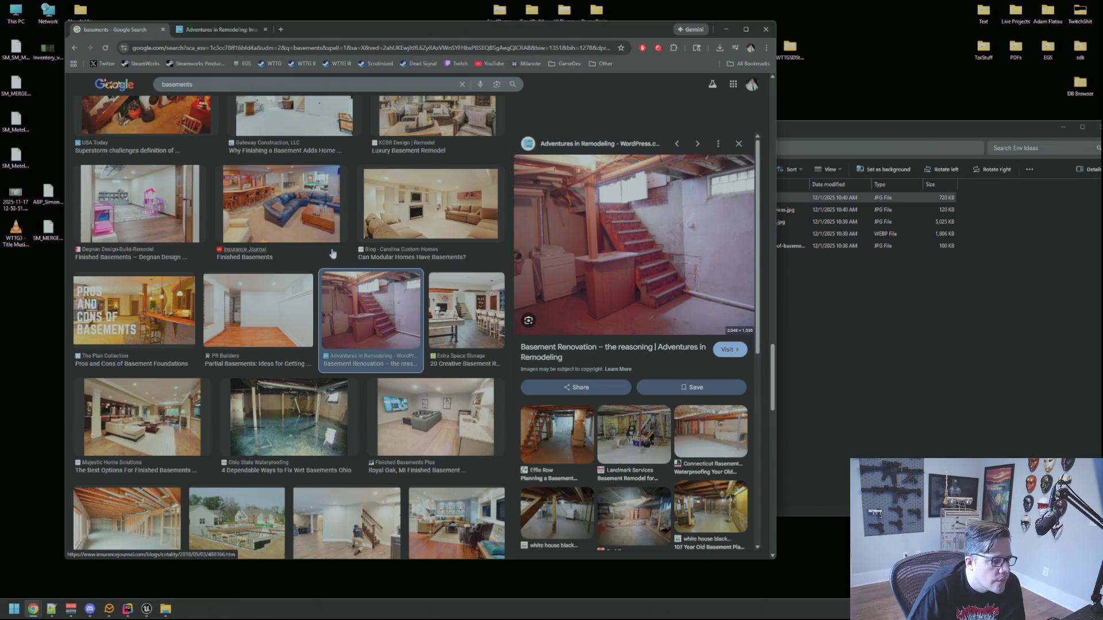
left_click(739, 144)
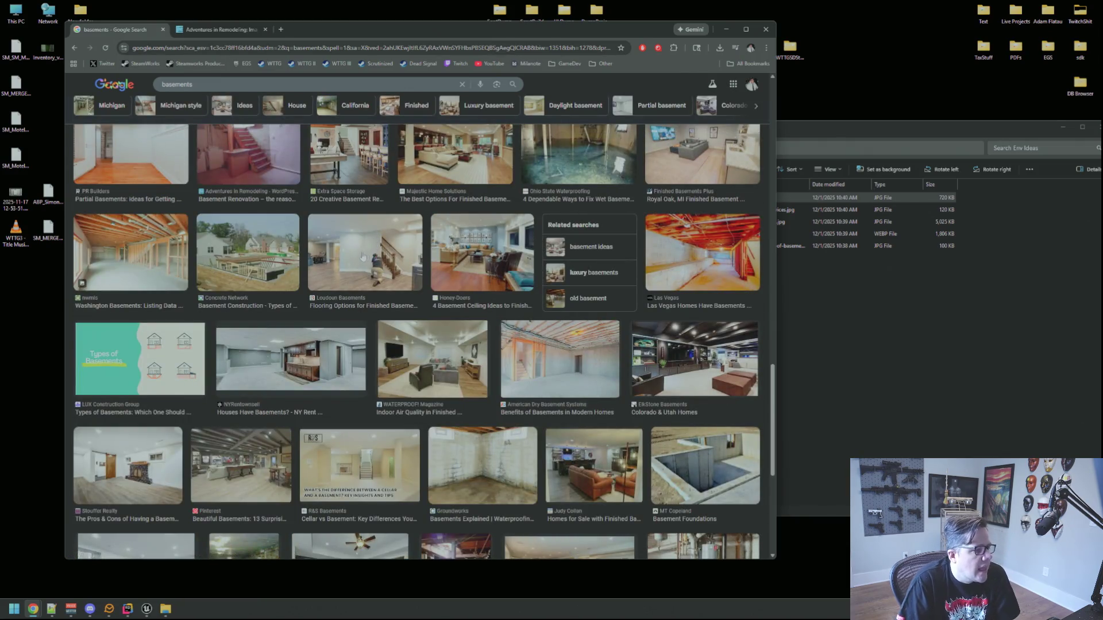
left_click(135, 444)
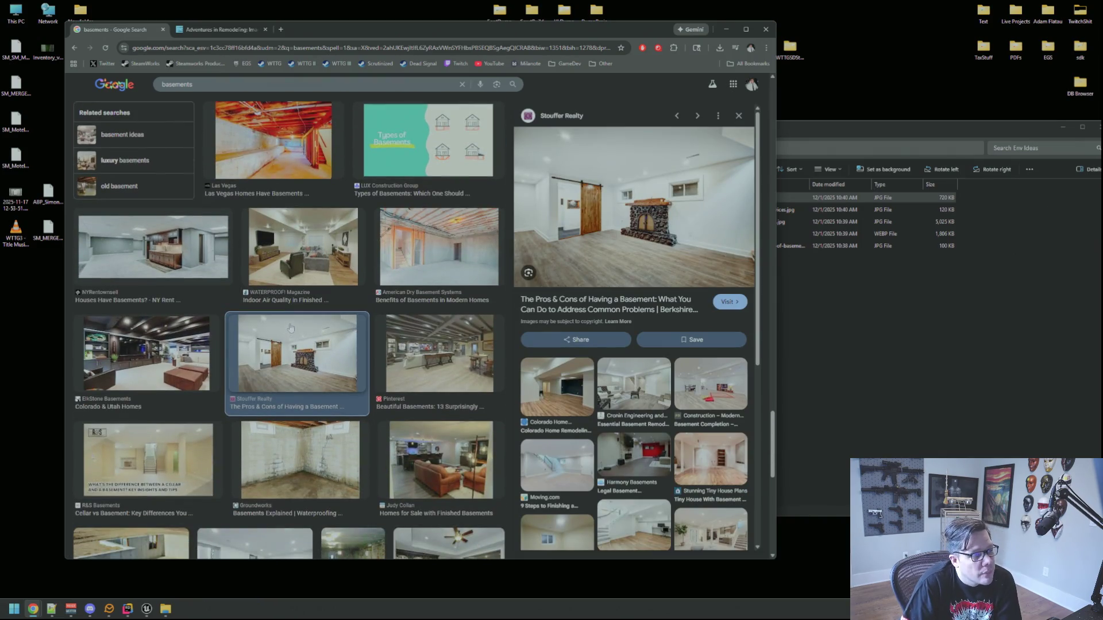
scroll(353, 308, "down", 2)
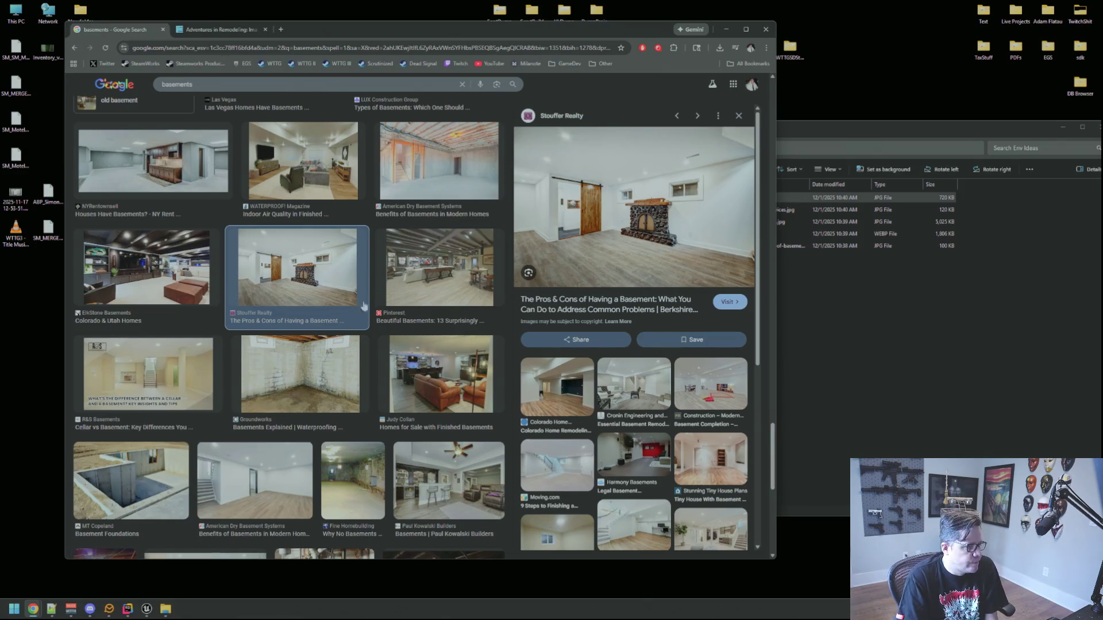
scroll(368, 305, "down", 2)
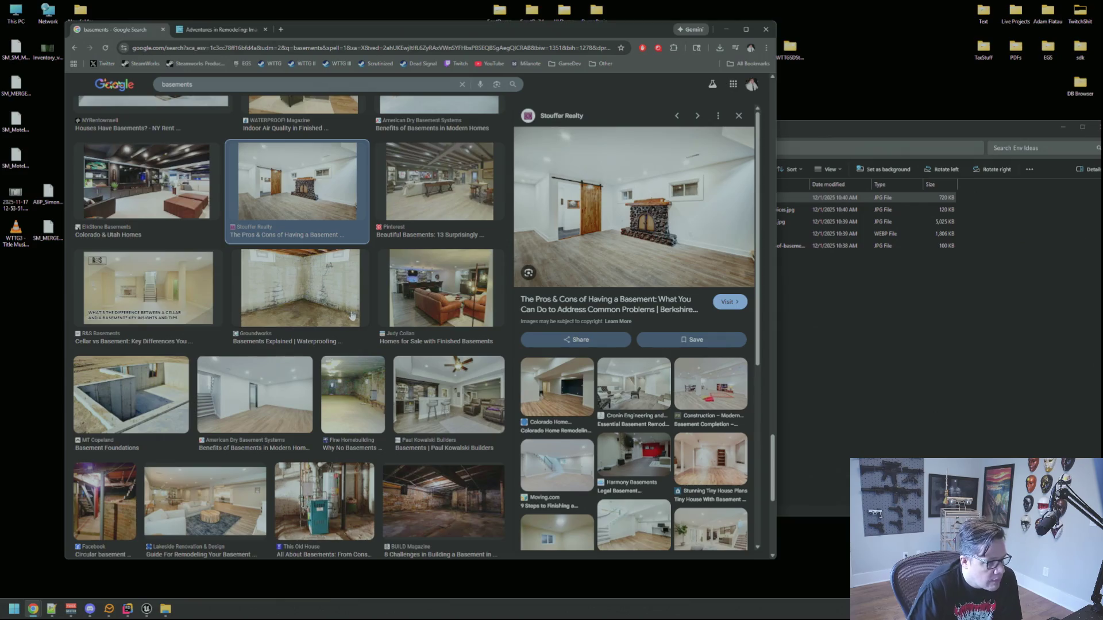
left_click(343, 366)
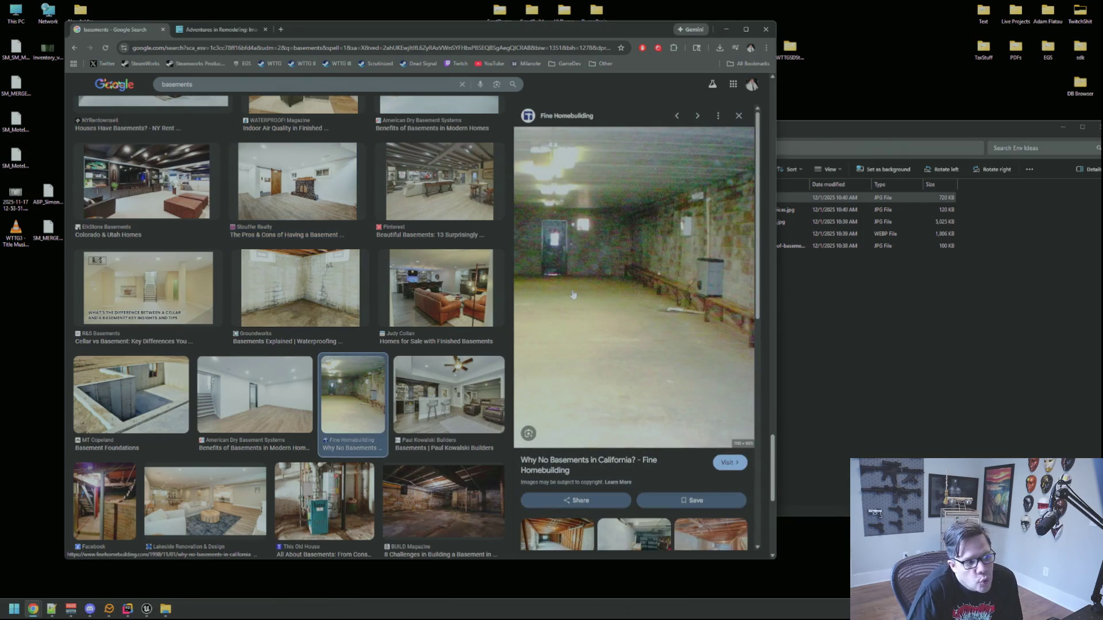
scroll(448, 379, "down", 2)
left_click(451, 402)
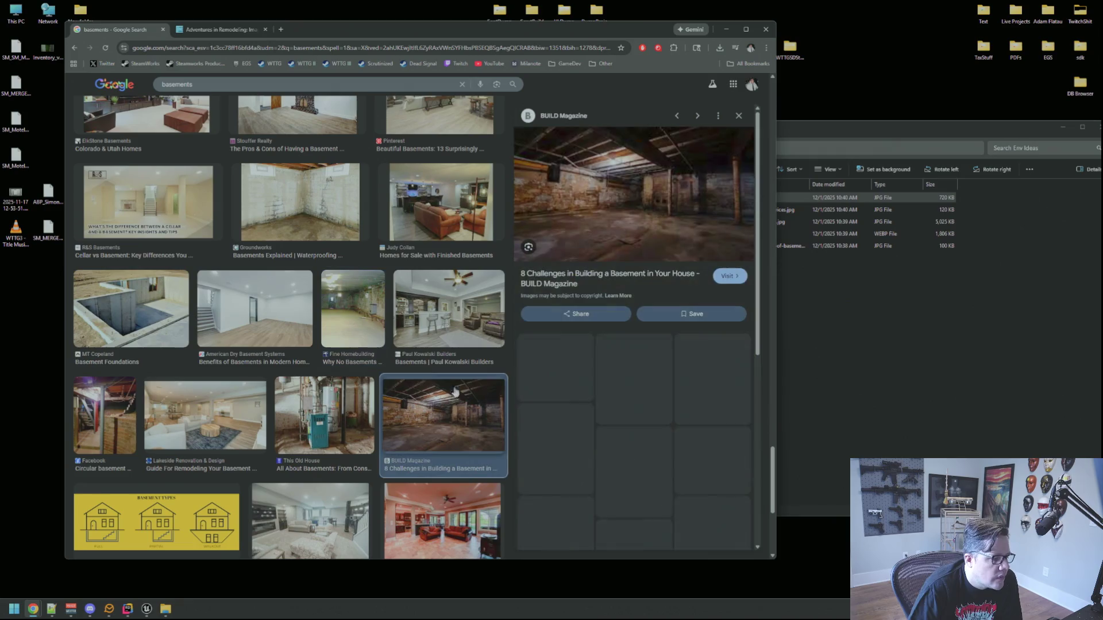
Open the BUILD Magazine image full-size, then discard it as too small.
right_click(625, 195)
left_click(655, 296)
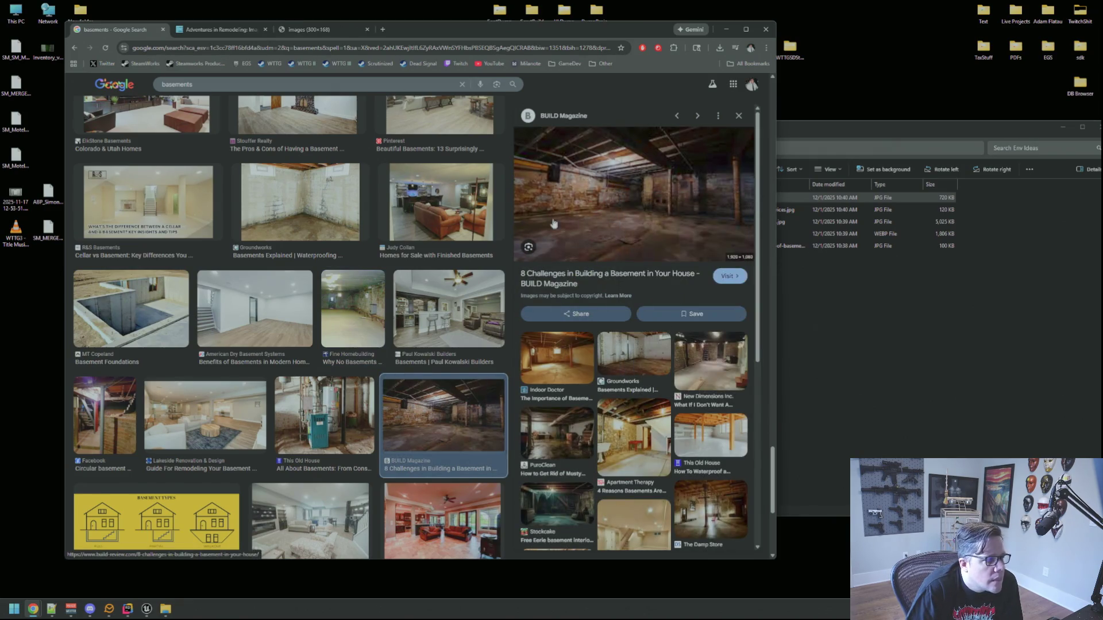
left_click(343, 32)
middle_click(331, 30)
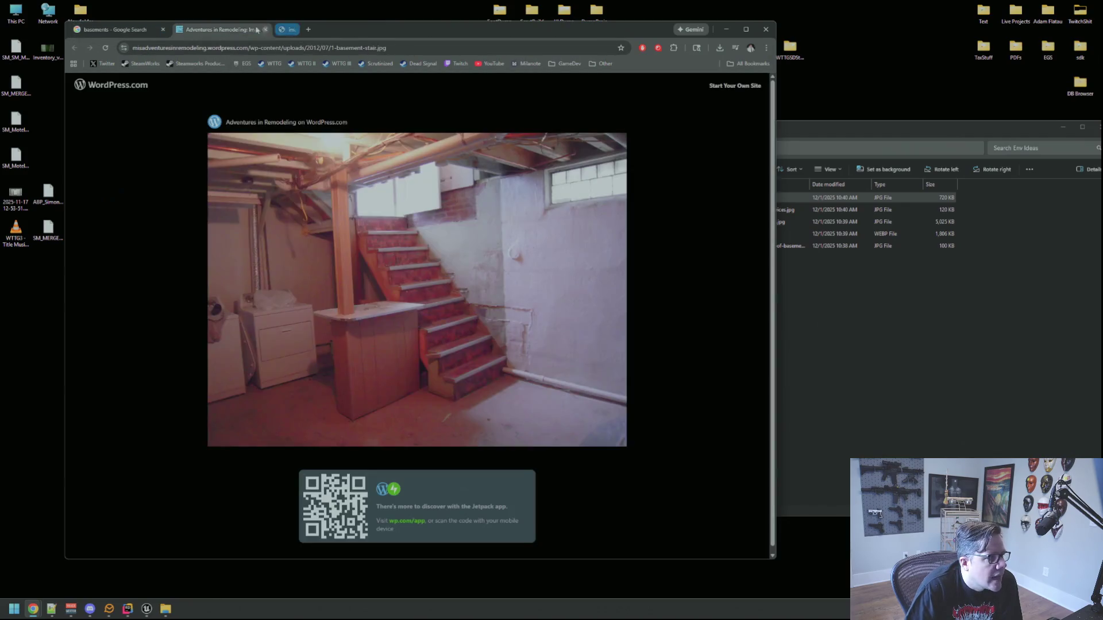
left_click(153, 33)
Preview the Finished Basements Plus Brighton, MI walkout basement photo.
scroll(434, 169, "down", 3)
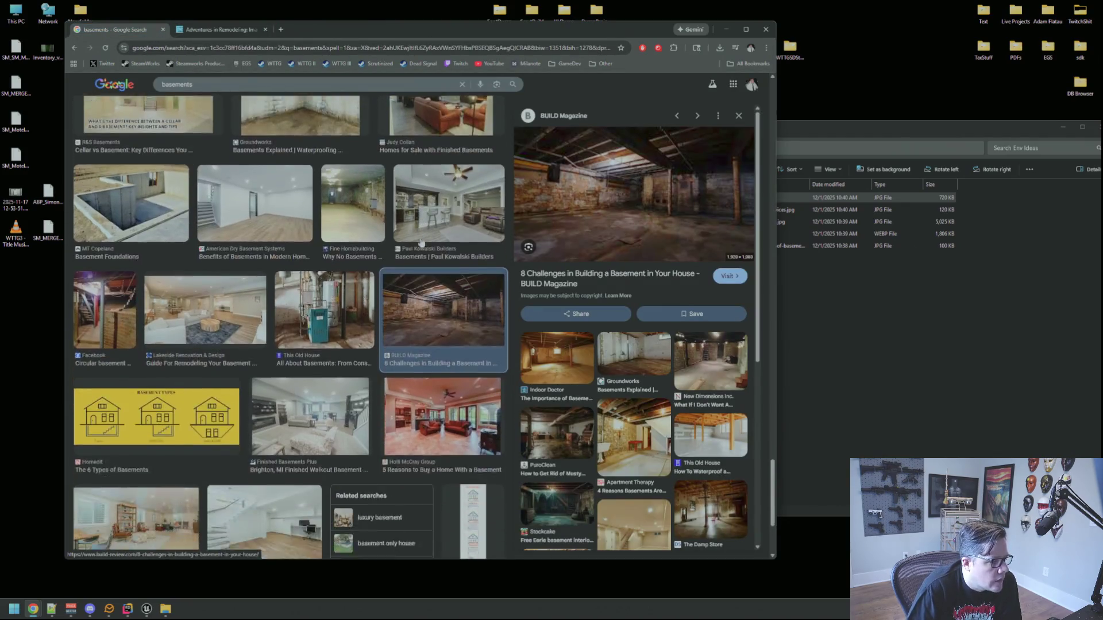
left_click(354, 335)
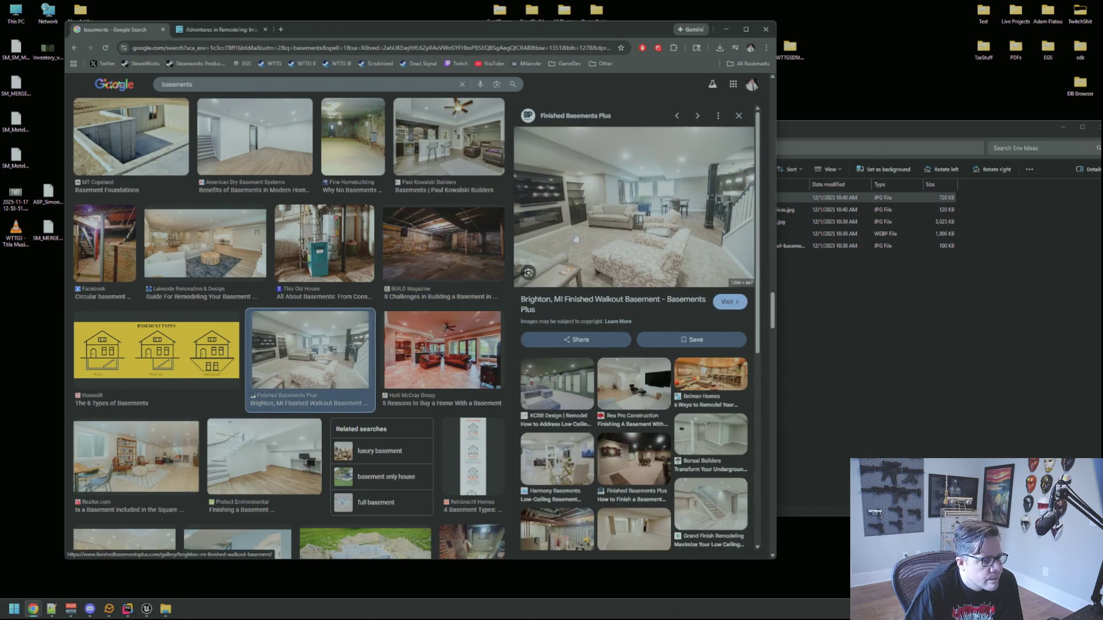
scroll(350, 237, "down", 5)
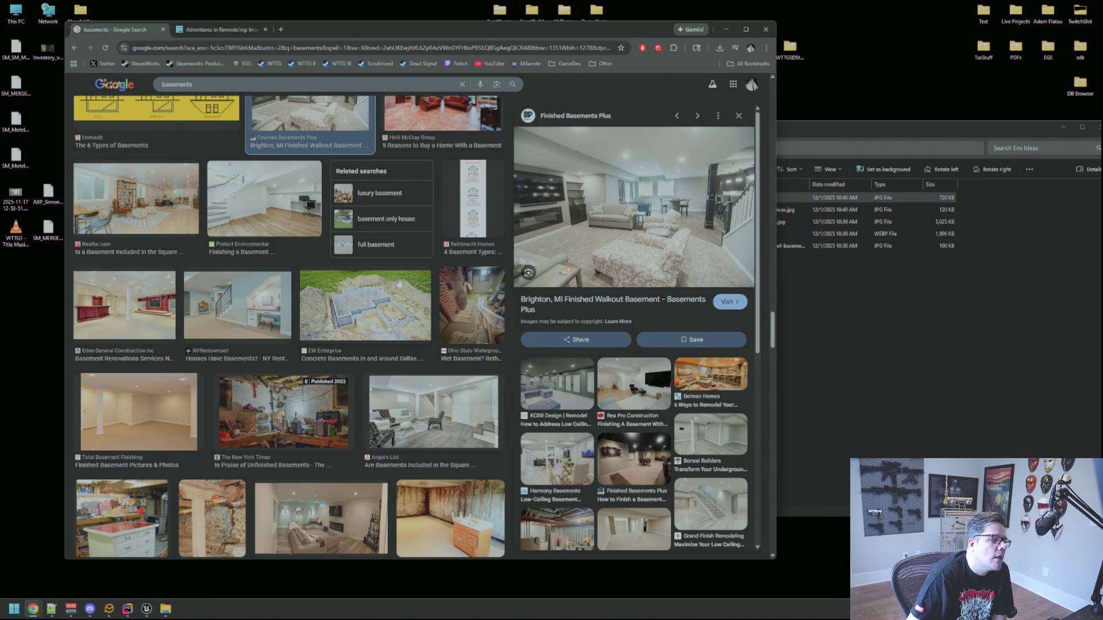
Browse NYRentownsell and Angie's List previews, then preview the Michigan Basements exposed-joist photo.
left_click(225, 310)
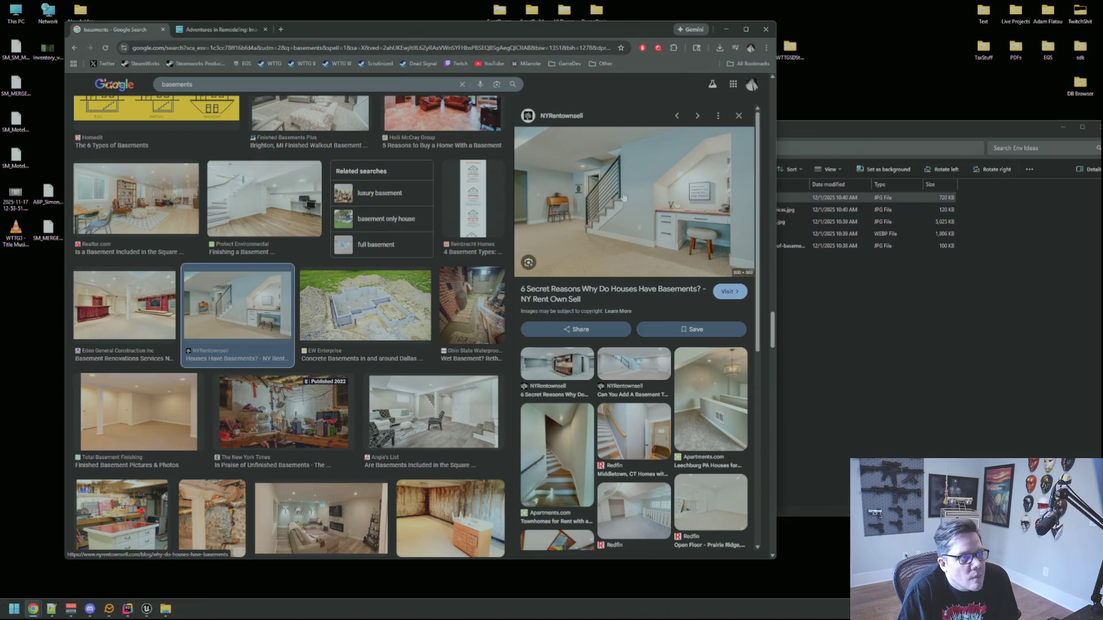
scroll(404, 236, "down", 3)
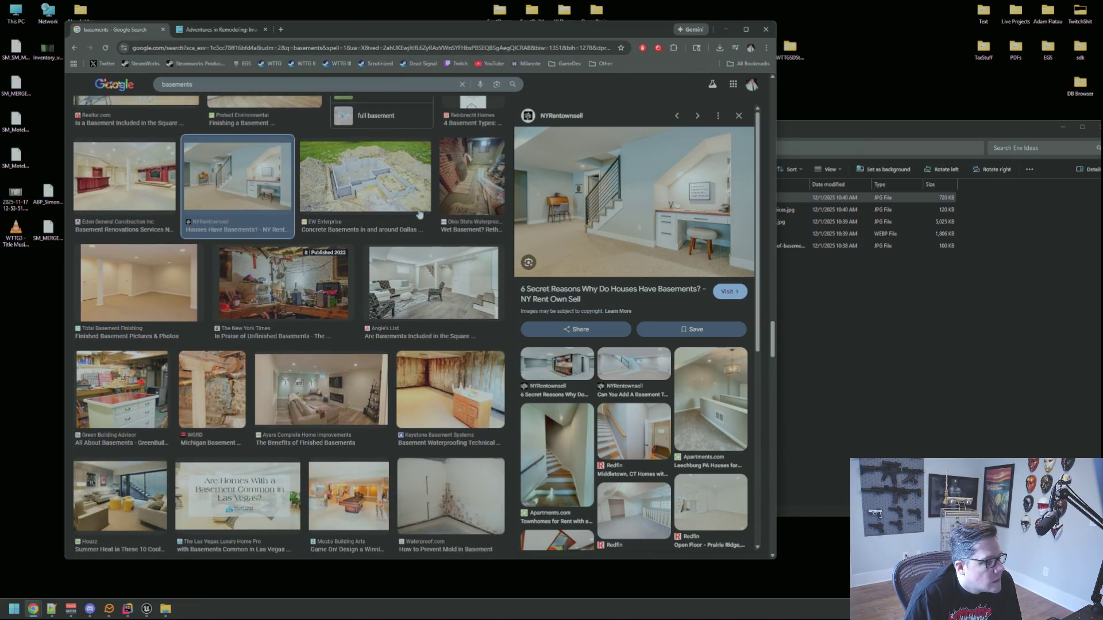
scroll(404, 235, "down", 1)
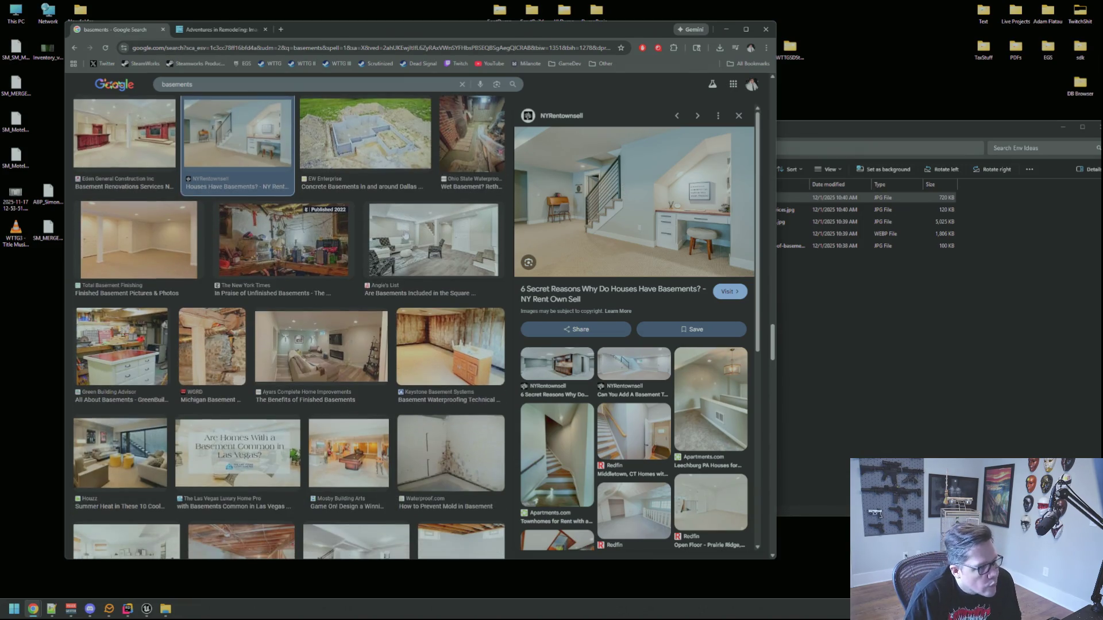
left_click(406, 232)
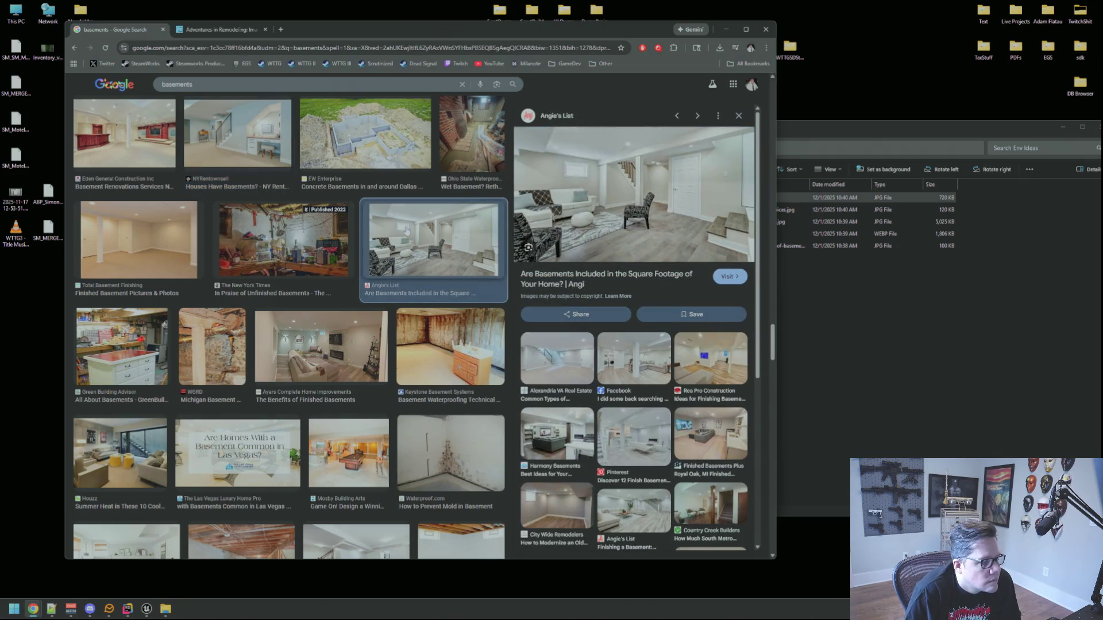
scroll(406, 230, "up", 2)
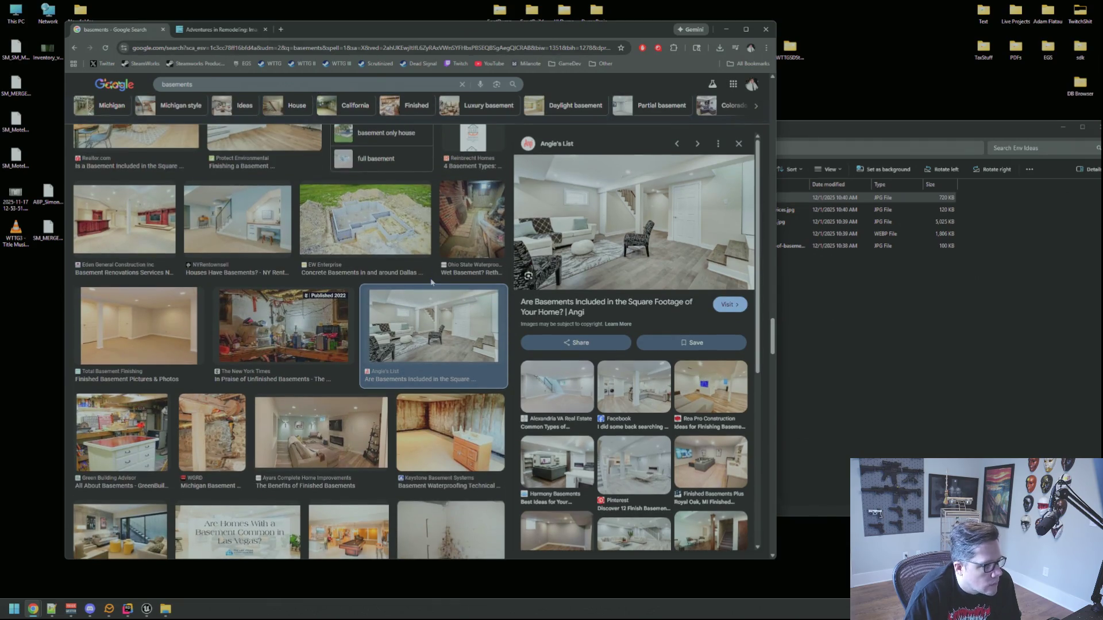
scroll(432, 281, "down", 2)
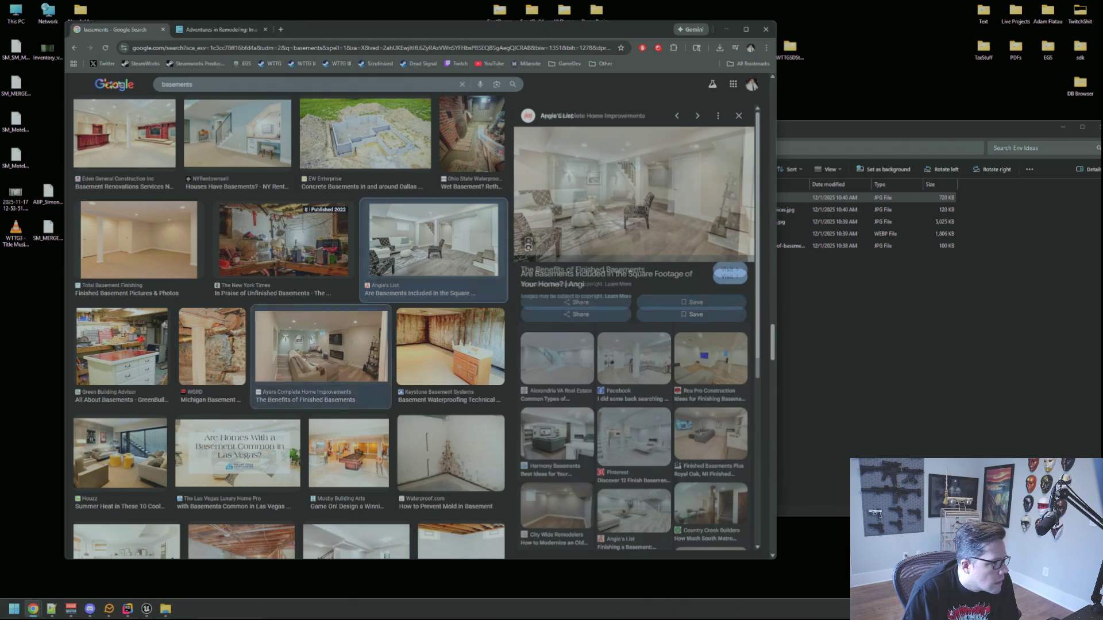
scroll(445, 322, "down", 3)
left_click(442, 335)
scroll(441, 335, "down", 3)
left_click(237, 321)
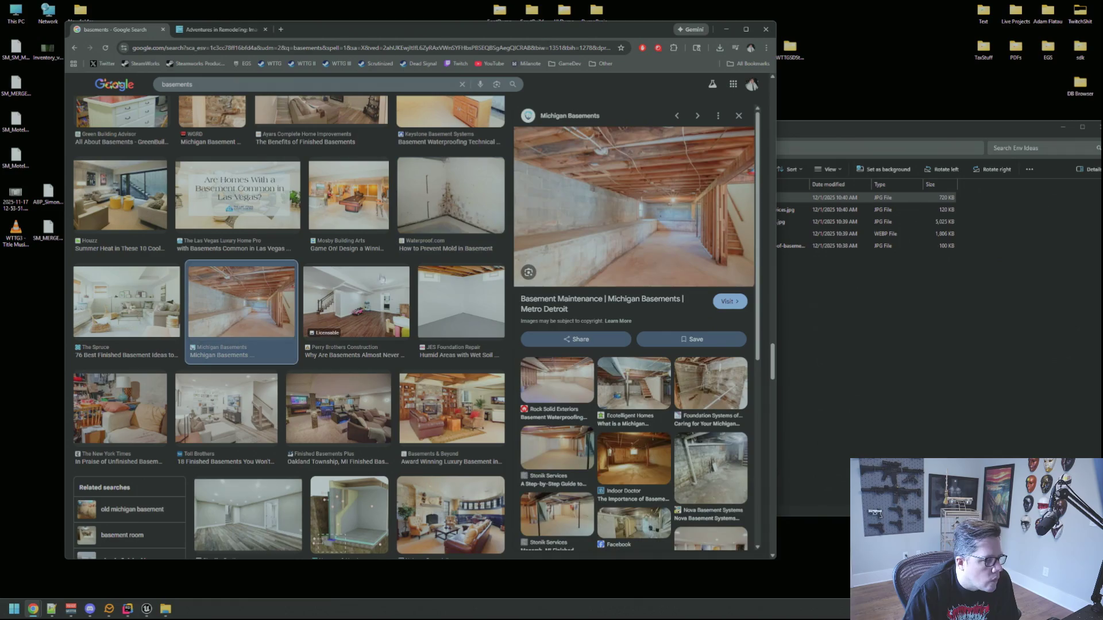
Save the Michigan Basements unfinished basement photo into the Env Ideas folder.
right_click(594, 211)
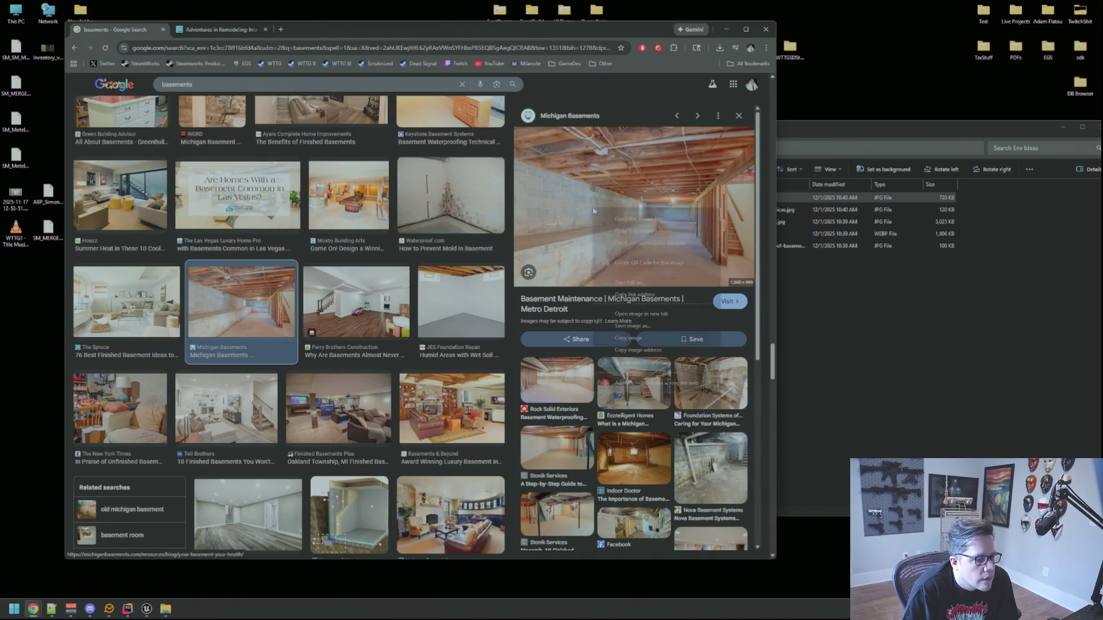
left_click(639, 314)
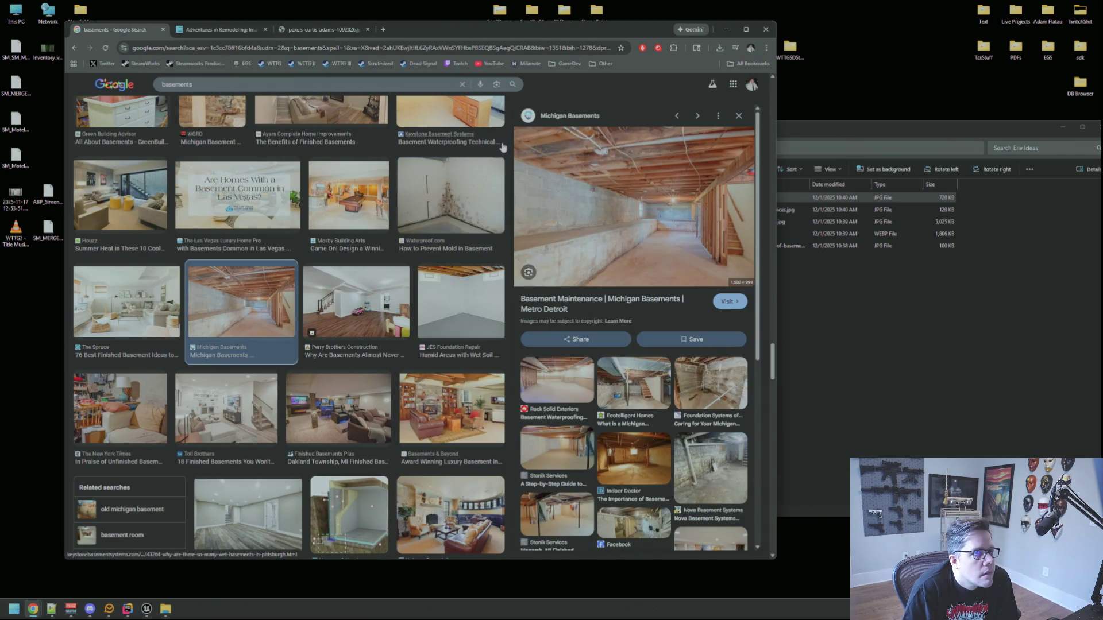
left_click(321, 29)
mouse_move(448, 247)
left_mouse_down()
mouse_move(485, 233)
mouse_move(883, 381)
left_mouse_up()
left_click(144, 29)
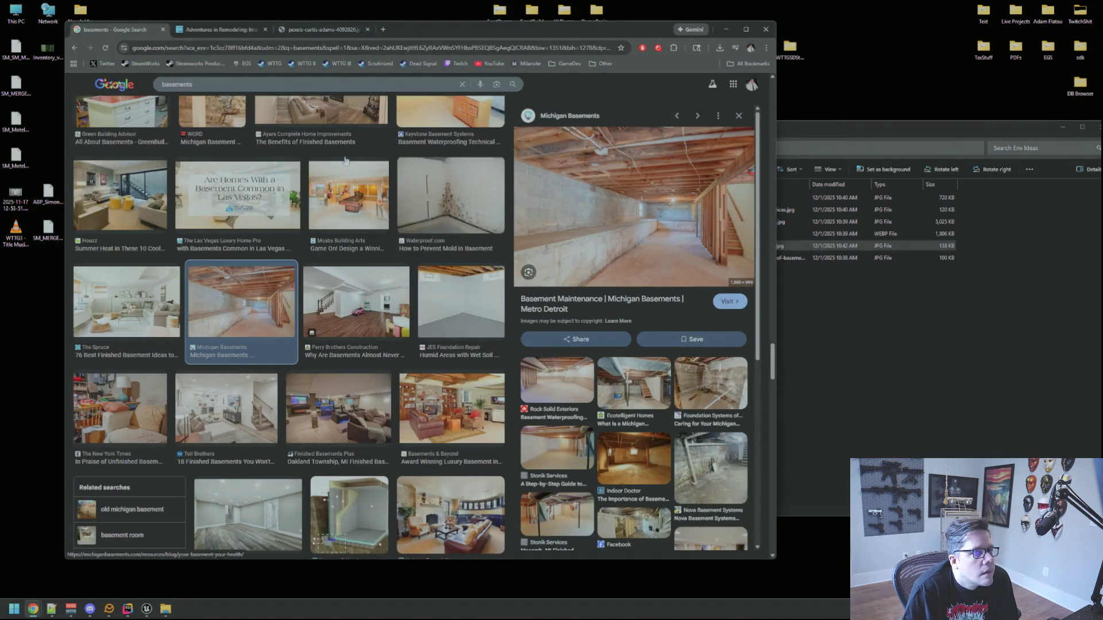
scroll(345, 160, "down", 2)
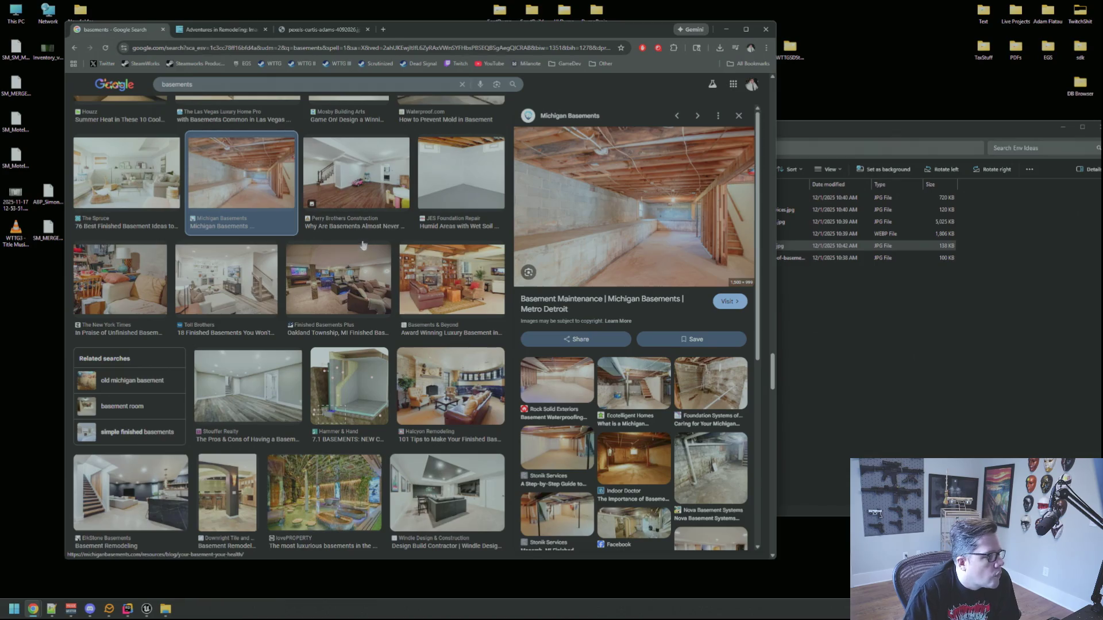
Preview the Toll Brothers finished basement photo and scroll further through the results.
left_click(257, 275)
scroll(338, 215, "down", 1)
scroll(338, 216, "down", 2)
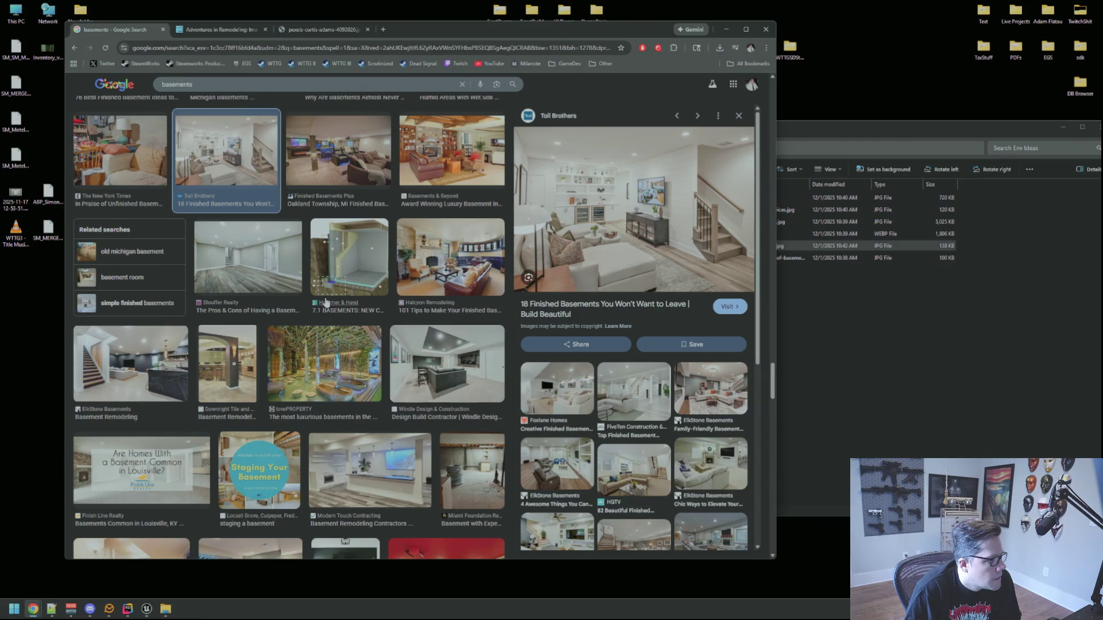
scroll(325, 307, "down", 5)
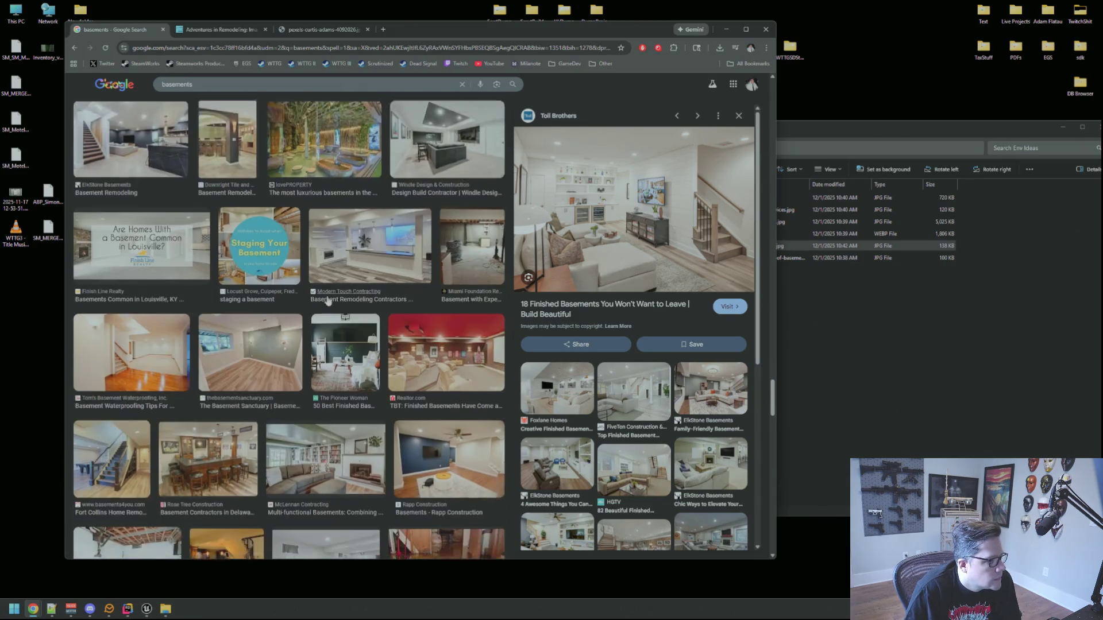
scroll(329, 294, "down", 3)
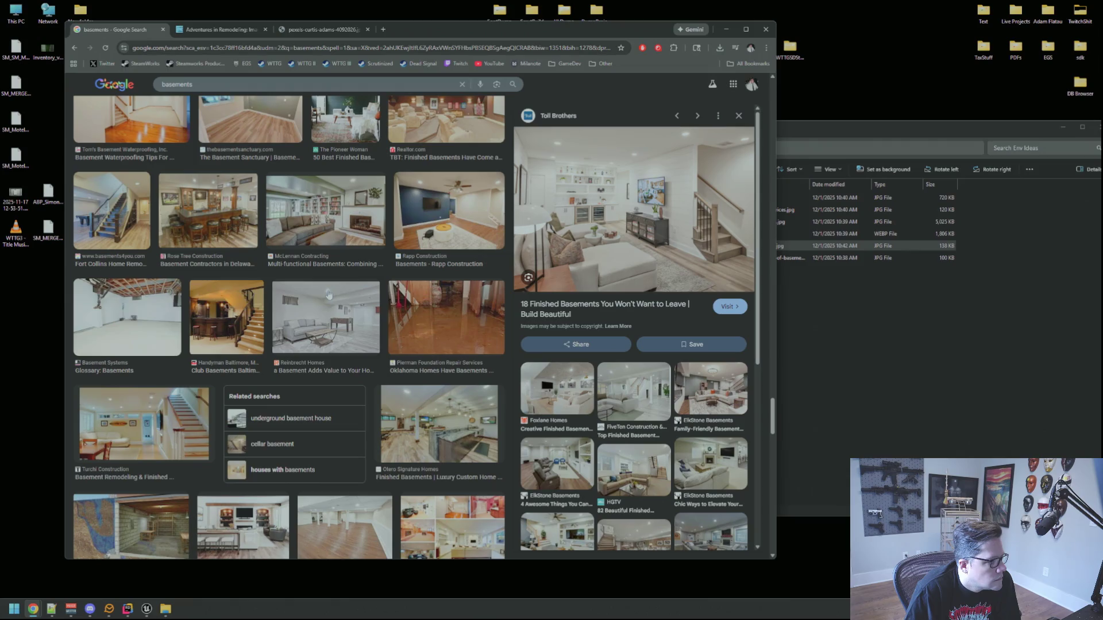
scroll(328, 294, "down", 4)
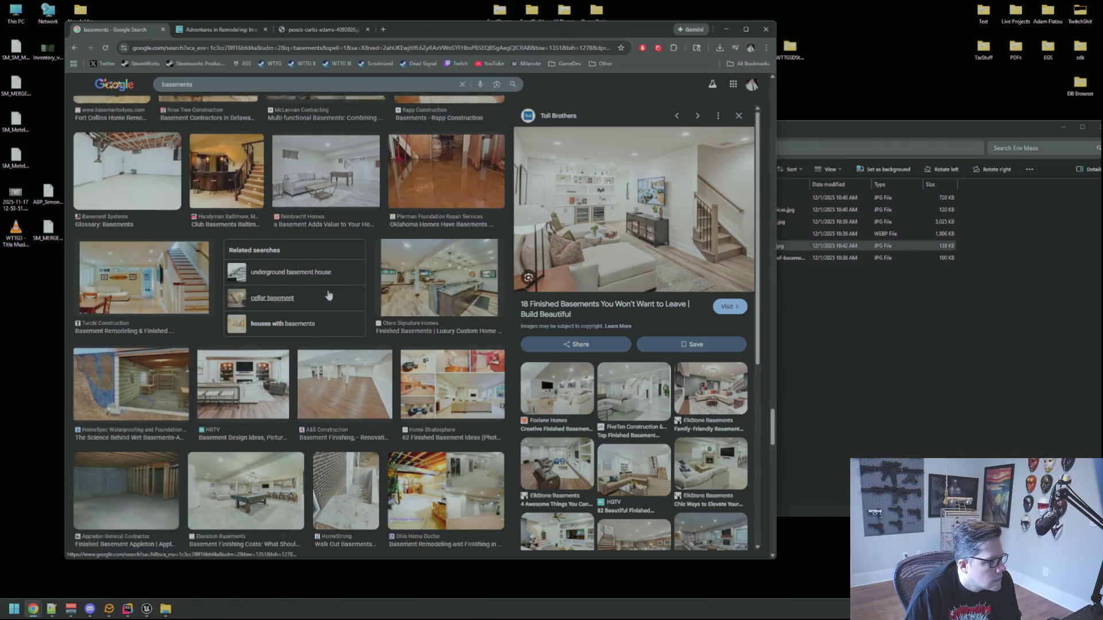
scroll(372, 248, "down", 3)
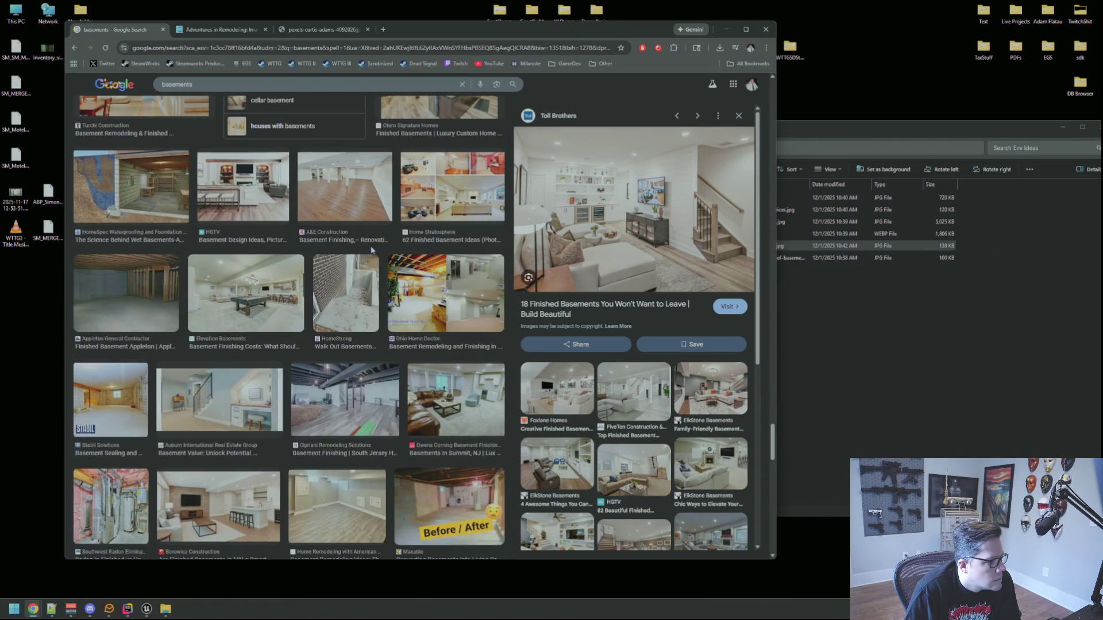
Save the Appleton bare-stud basement photo into Env Ideas as a 43 KB JPG.
left_click(127, 297)
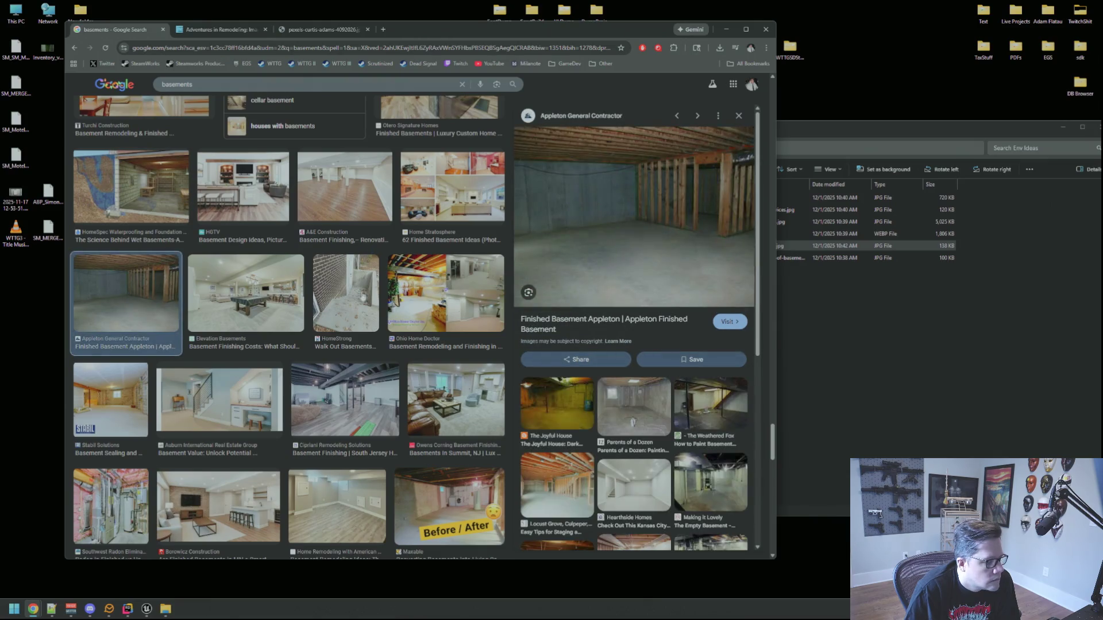
right_click(589, 231)
left_click(632, 333)
left_click(425, 29)
left_click_drag(424, 233, 867, 375)
left_click(114, 29)
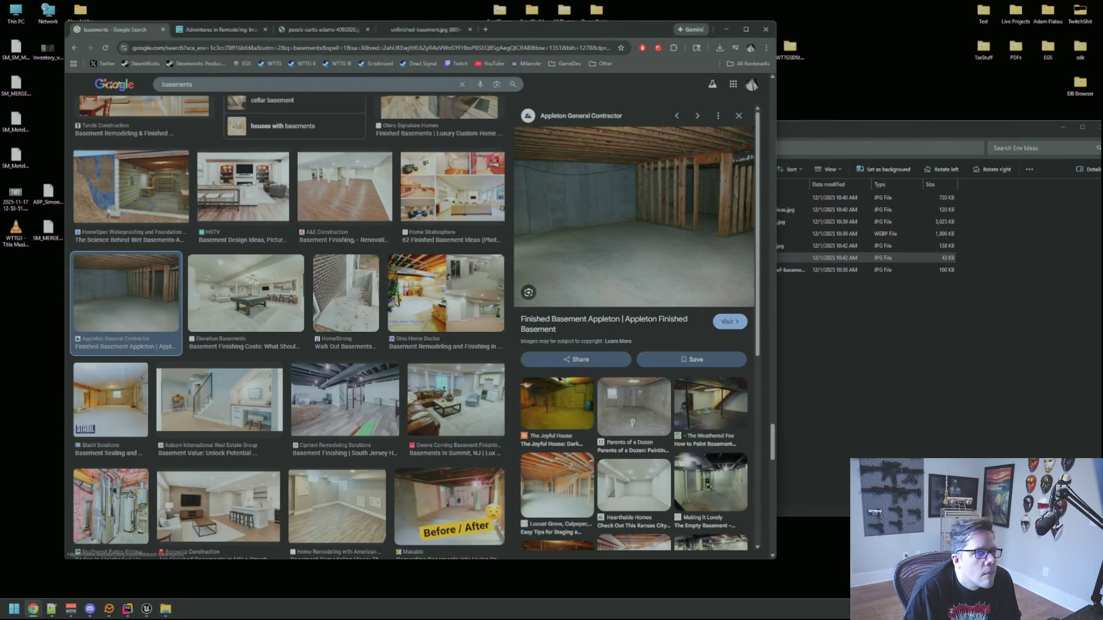
scroll(396, 230, "down", 5)
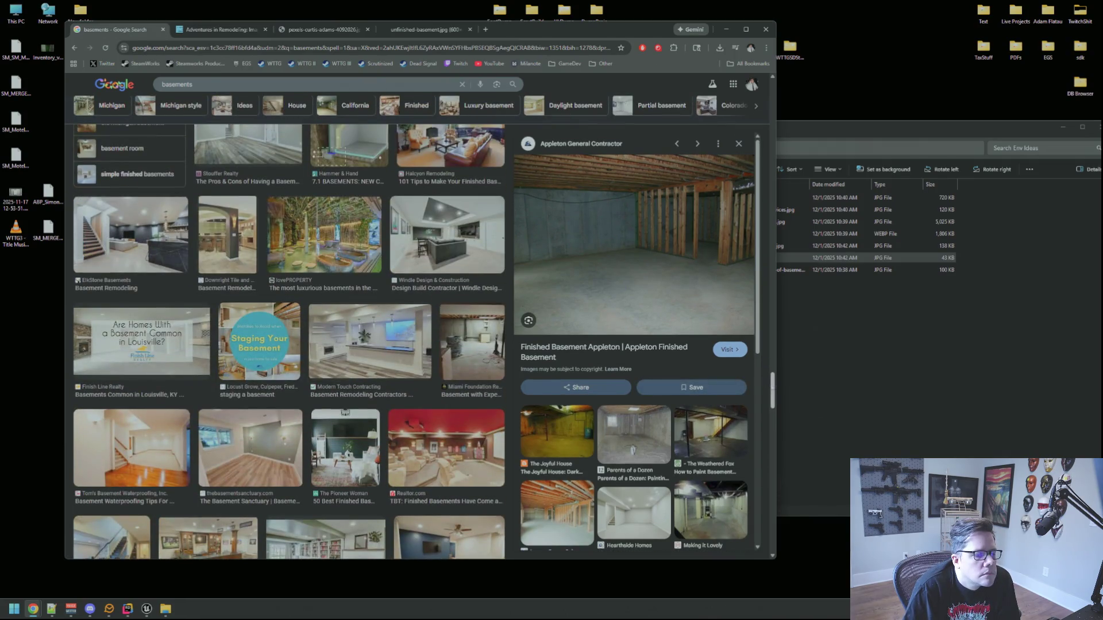
scroll(441, 113, "up", 10)
left_click(228, 94)
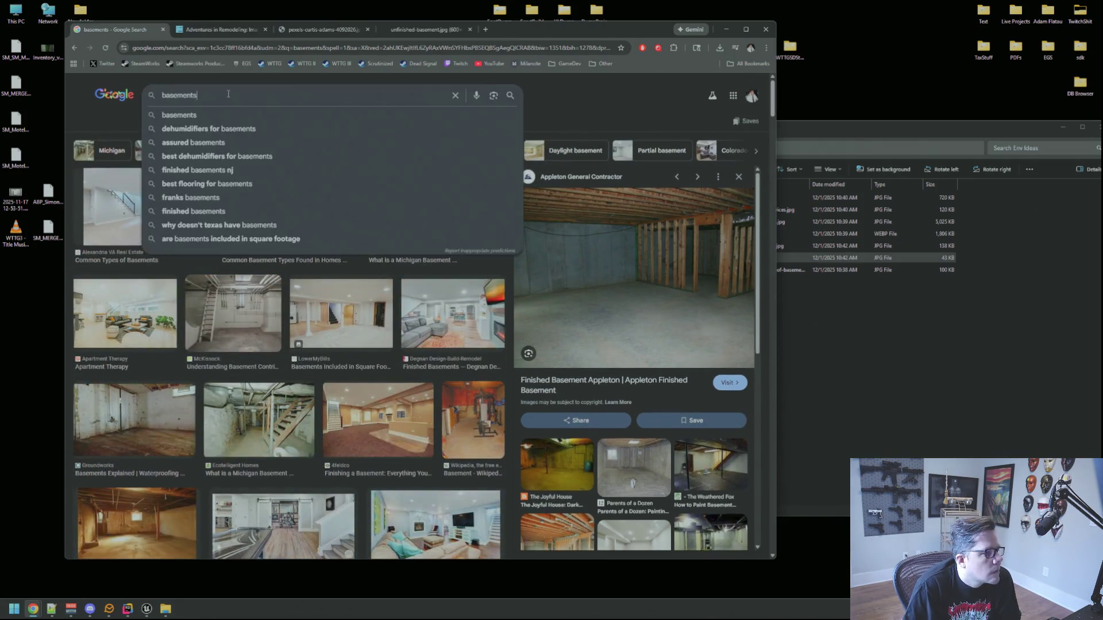
key("BackSpace")
key("Return")
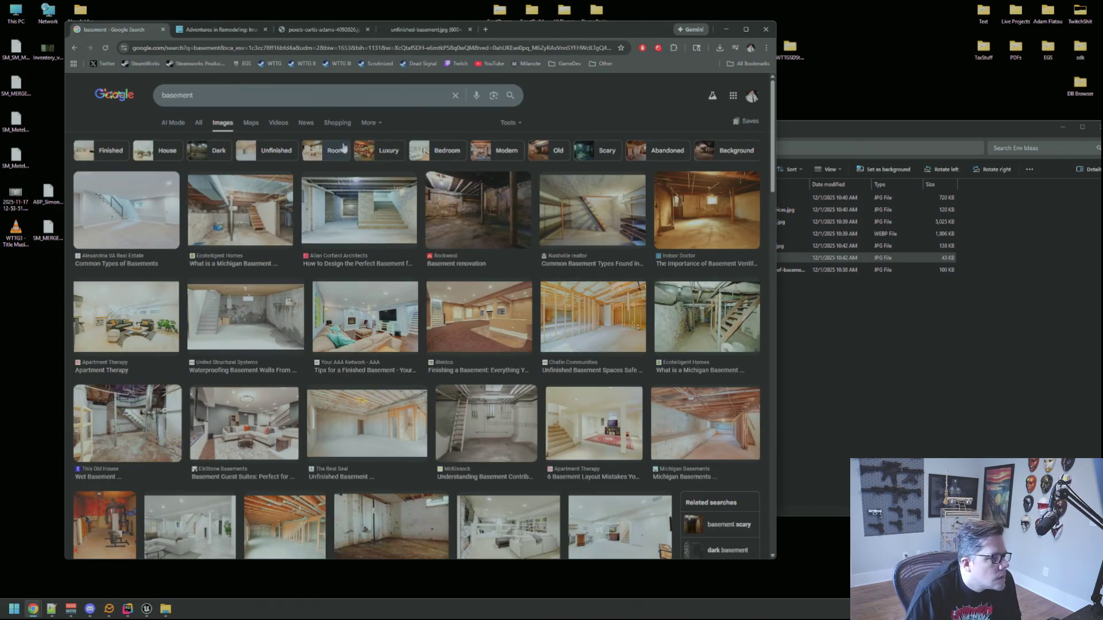
left_click(478, 212)
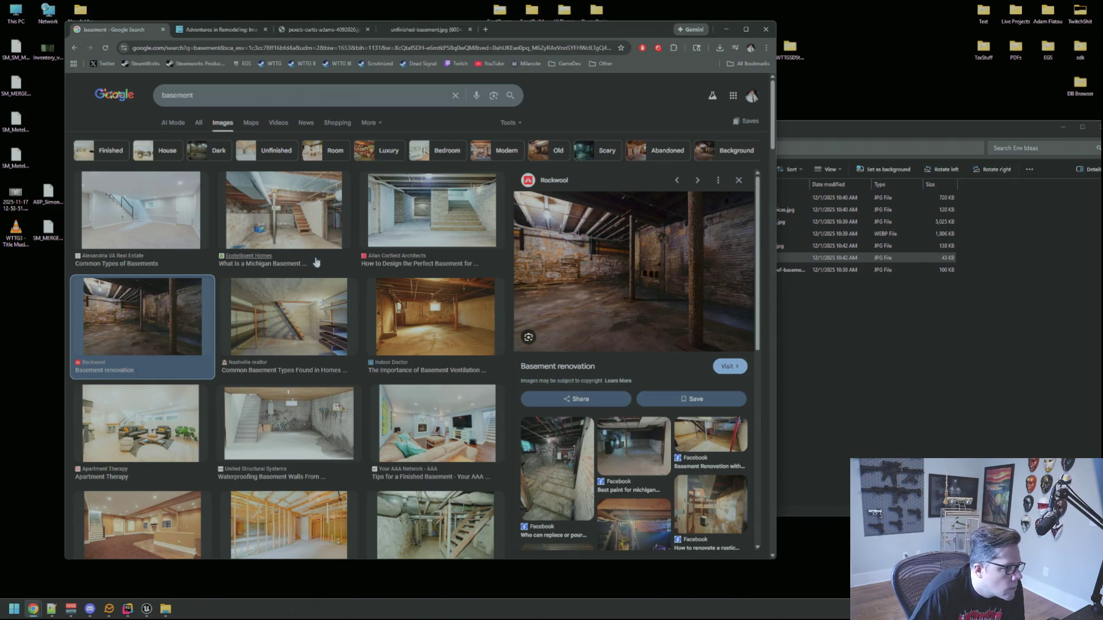
scroll(311, 275, "down", 2)
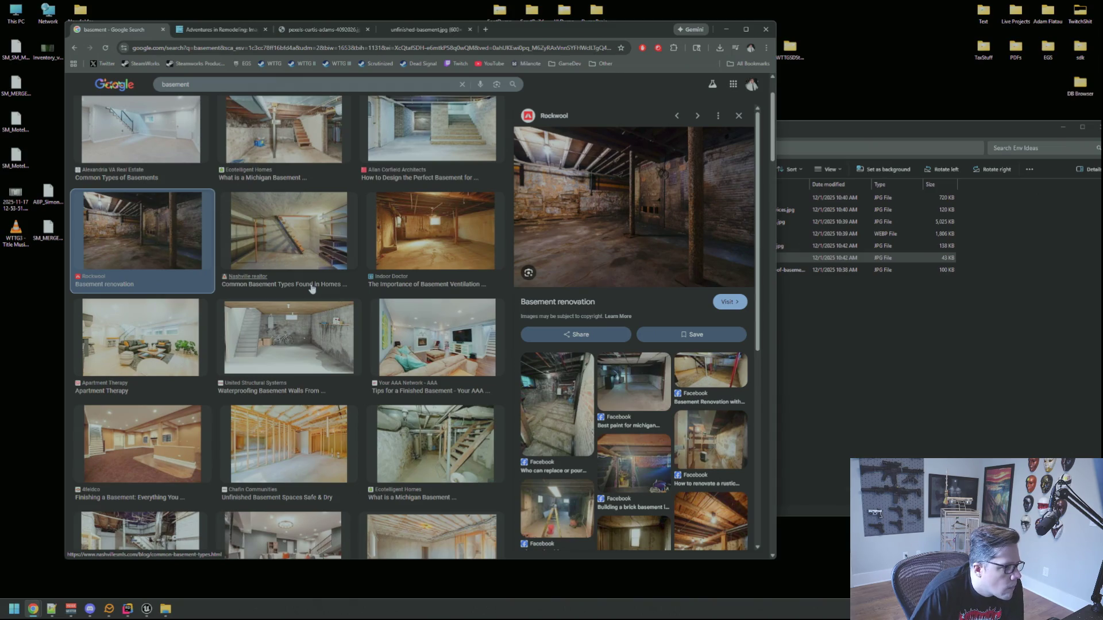
scroll(312, 288, "down", 2)
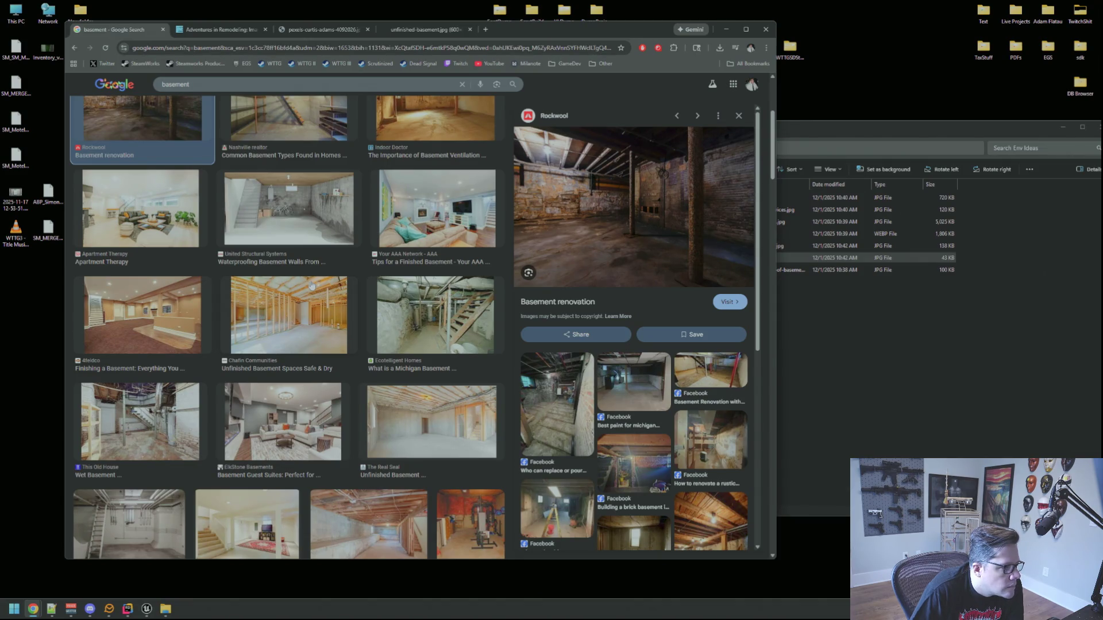
scroll(311, 285, "down", 2)
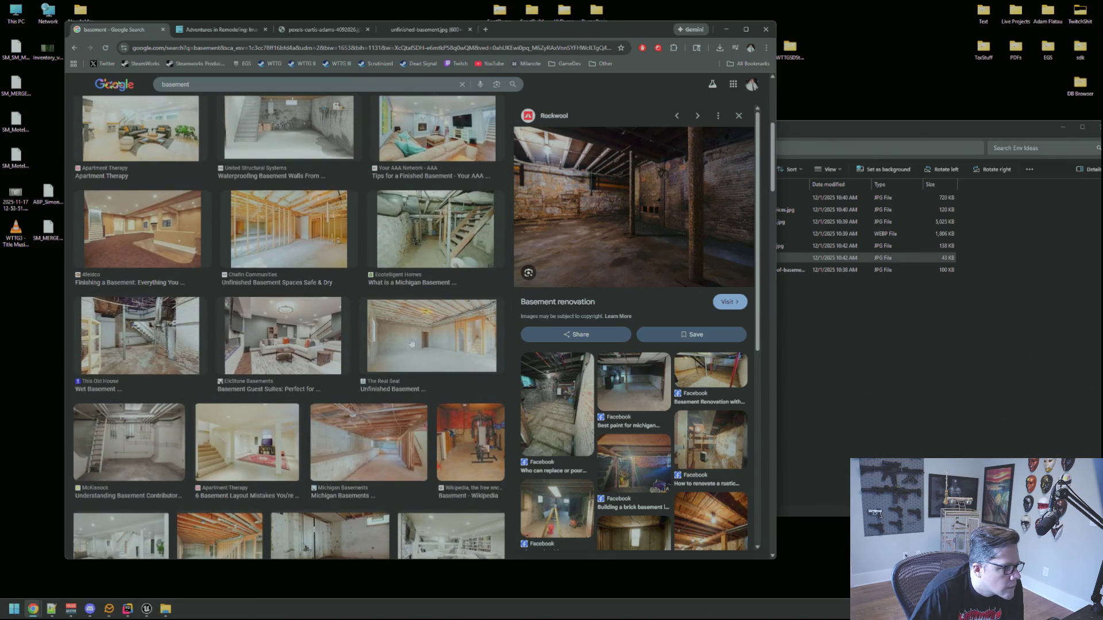
scroll(412, 343, "down", 3)
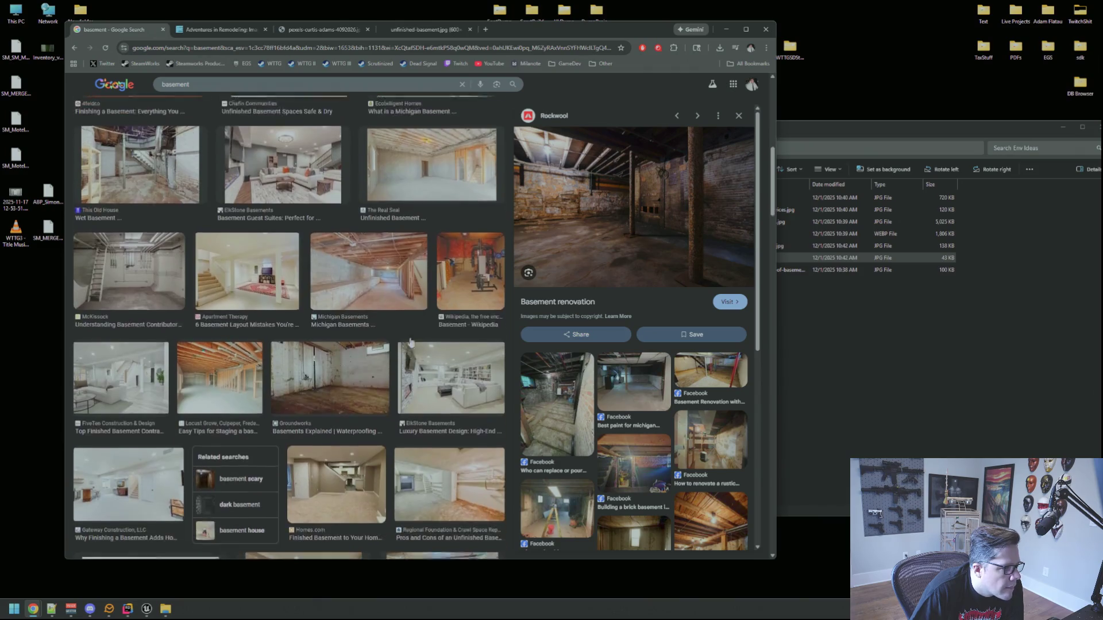
scroll(411, 342, "down", 1)
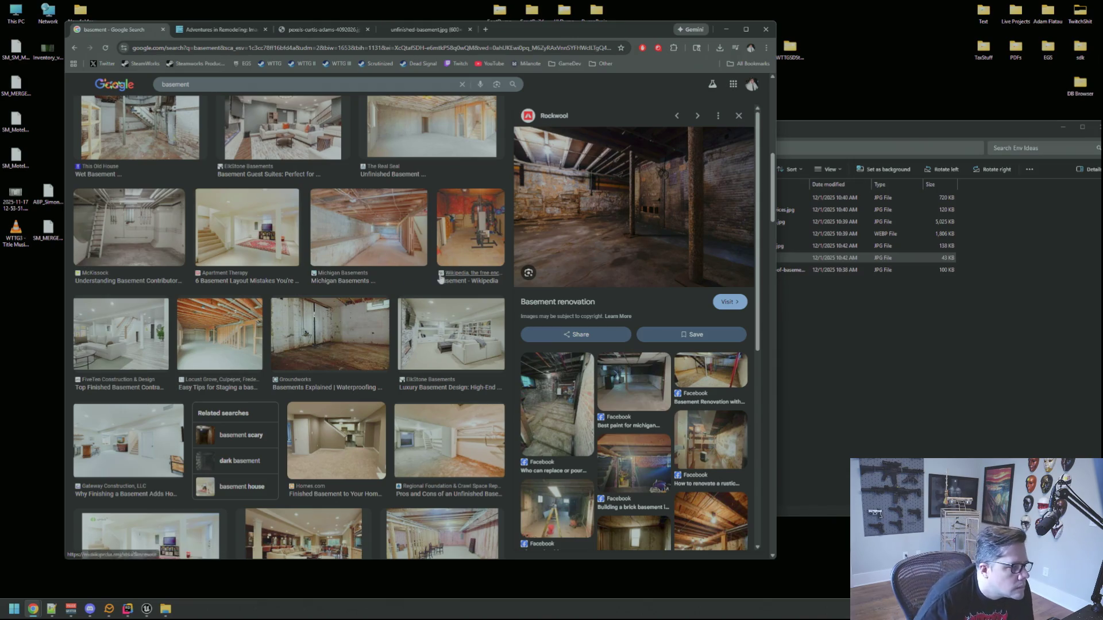
scroll(408, 275, "down", 2)
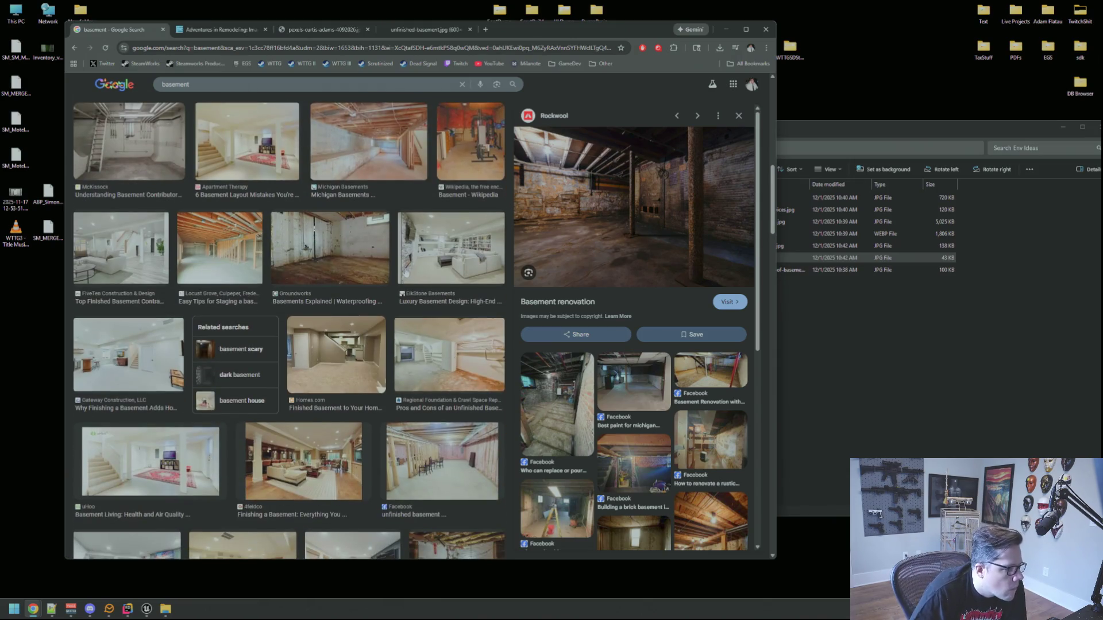
scroll(409, 283, "down", 3)
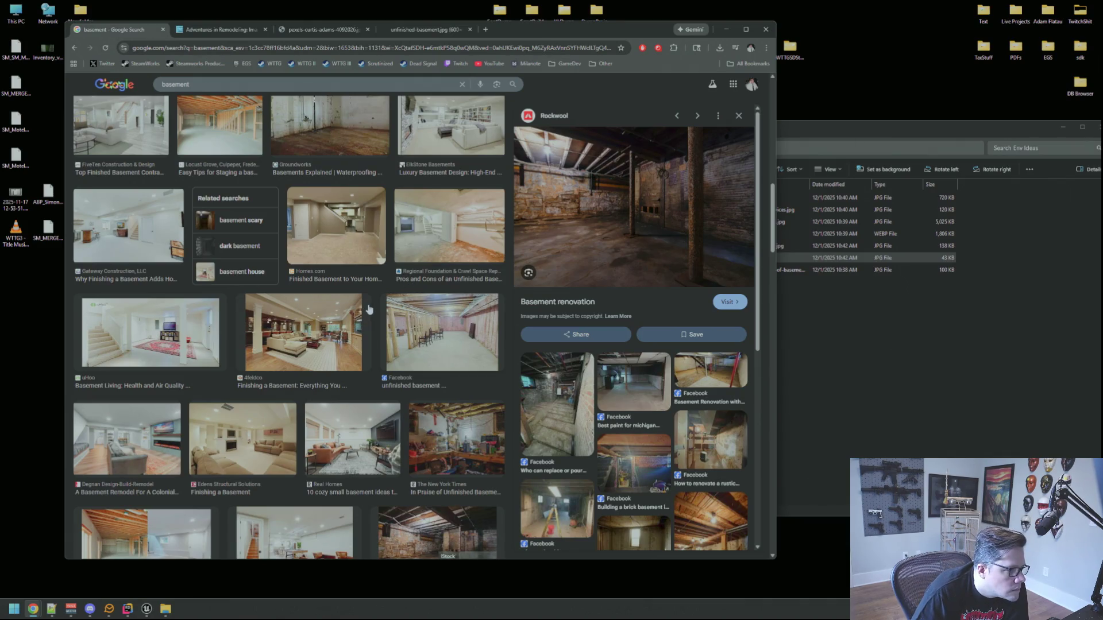
scroll(368, 310, "down", 2)
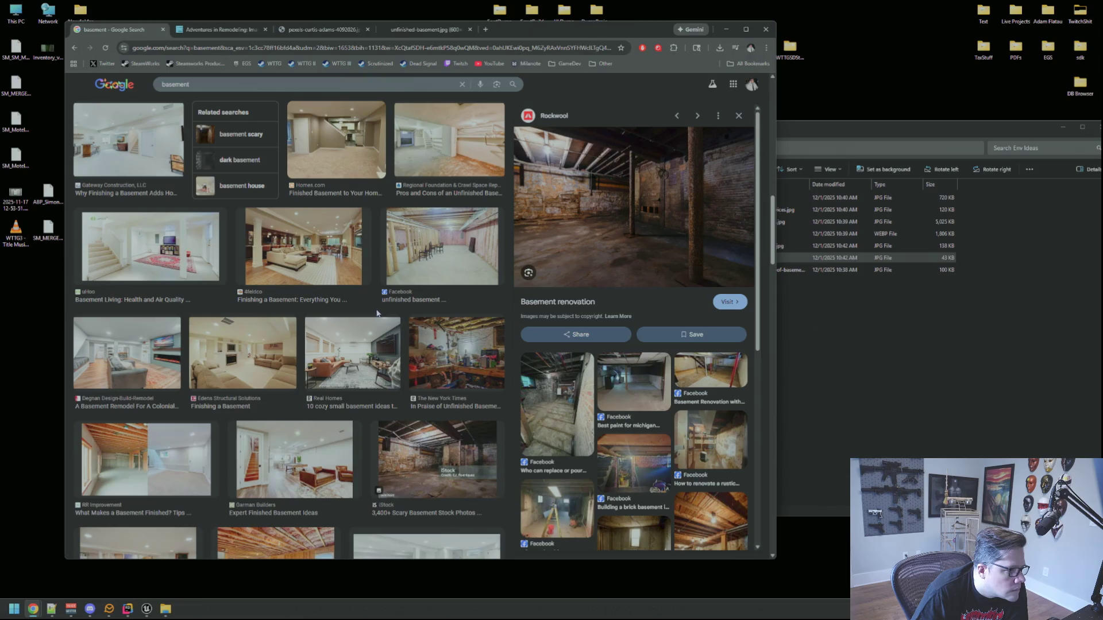
scroll(407, 319, "down", 3)
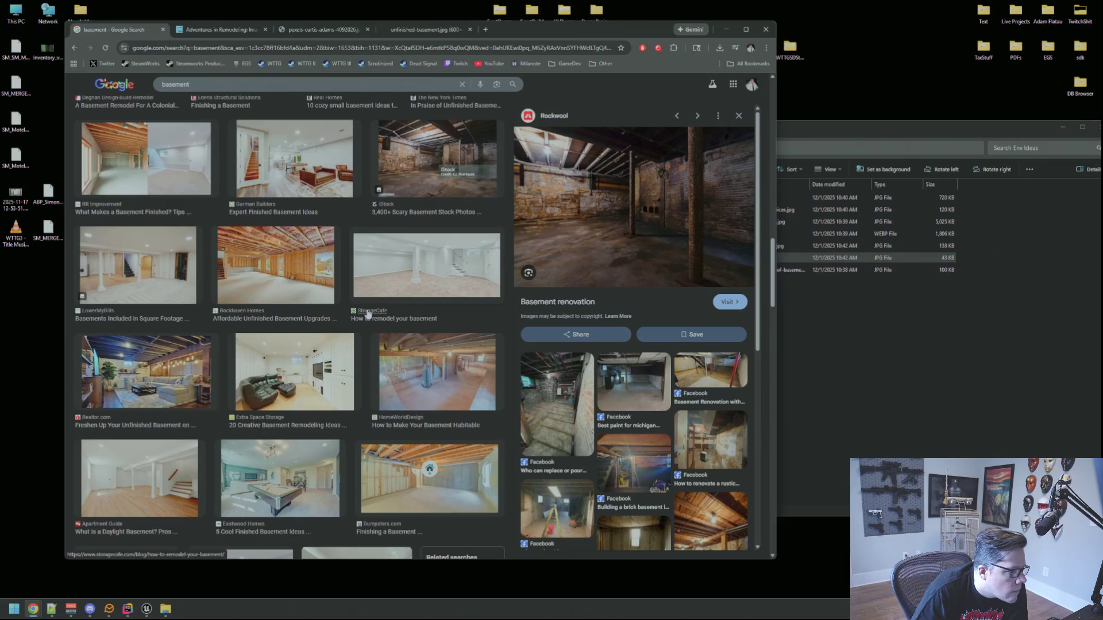
scroll(368, 314, "down", 4)
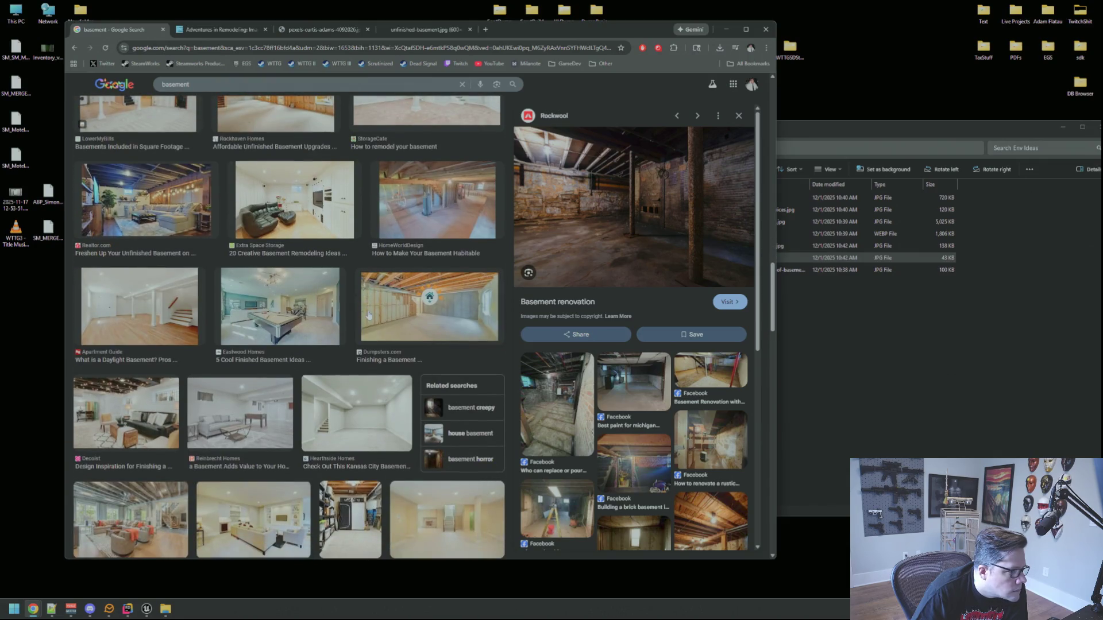
scroll(368, 314, "down", 1)
scroll(368, 313, "down", 1)
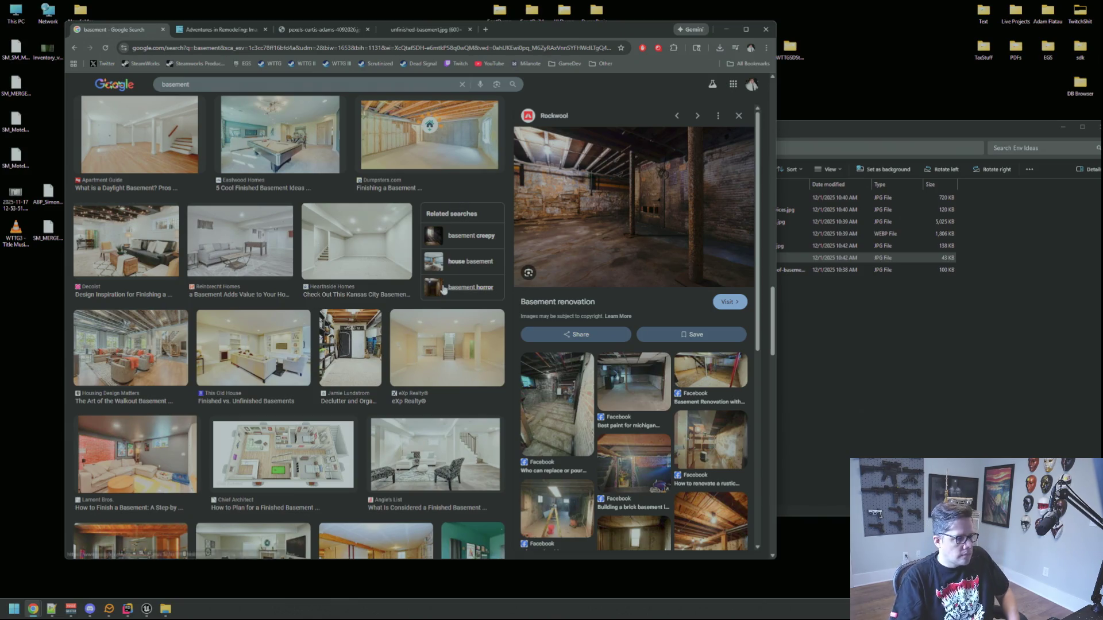
scroll(442, 229, "down", 3)
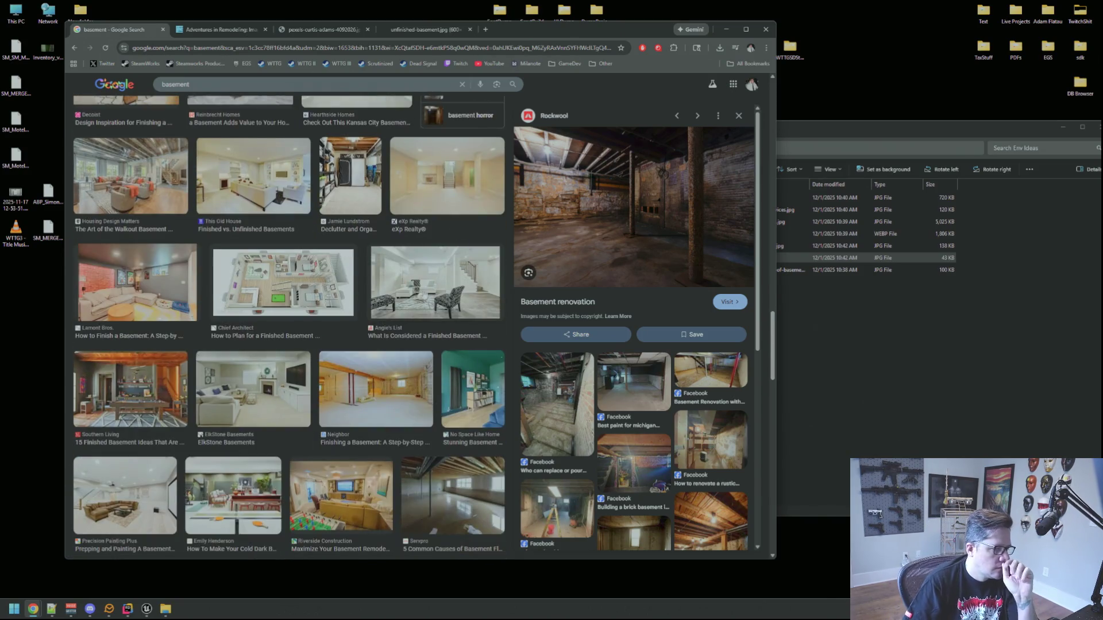
scroll(426, 296, "down", 2)
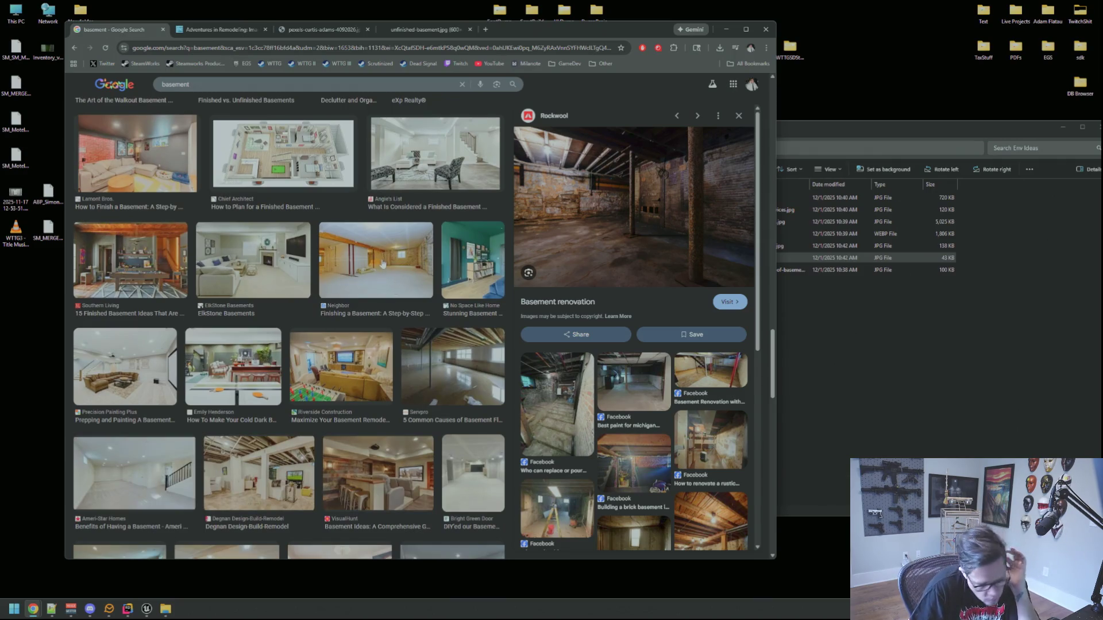
scroll(330, 315, "down", 2)
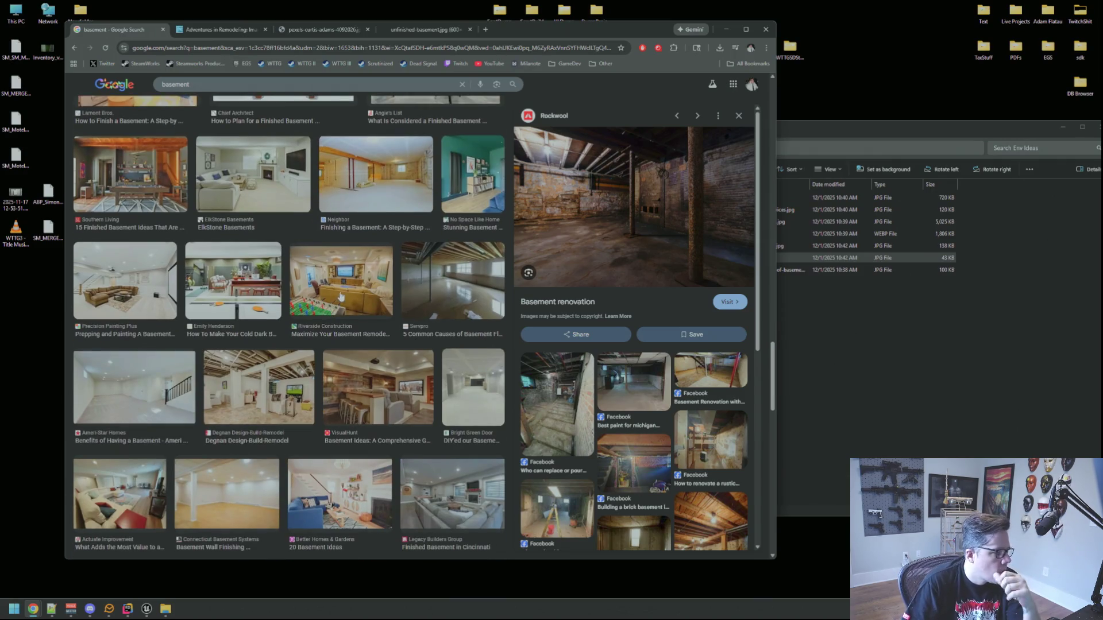
scroll(331, 312, "down", 2)
scroll(343, 292, "down", 2)
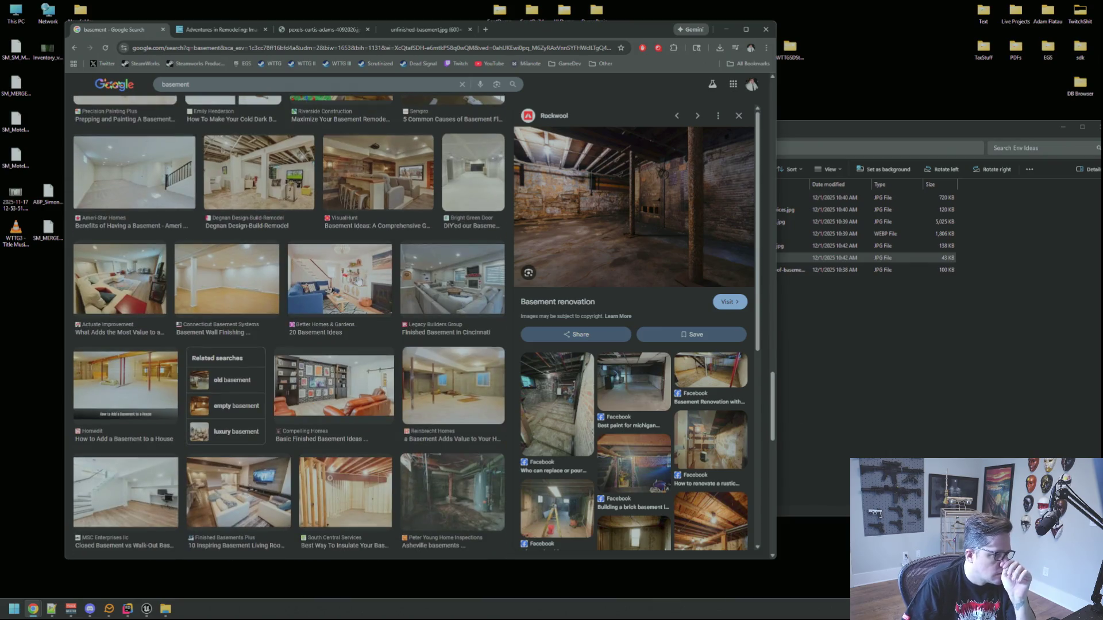
scroll(360, 278, "down", 4)
scroll(360, 276, "down", 2)
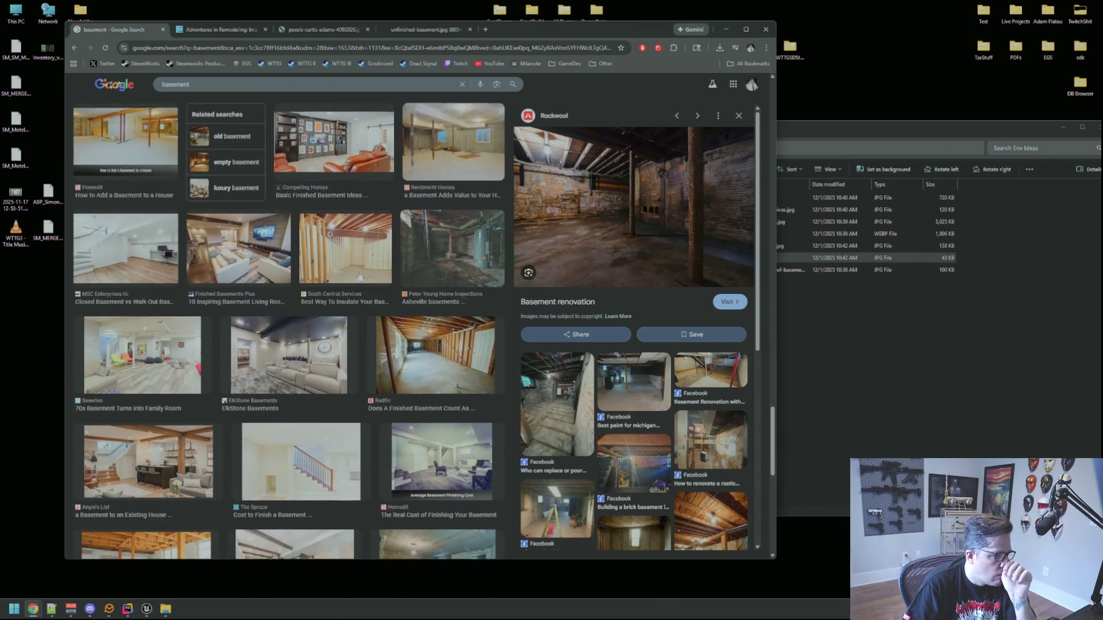
scroll(360, 275, "down", 3)
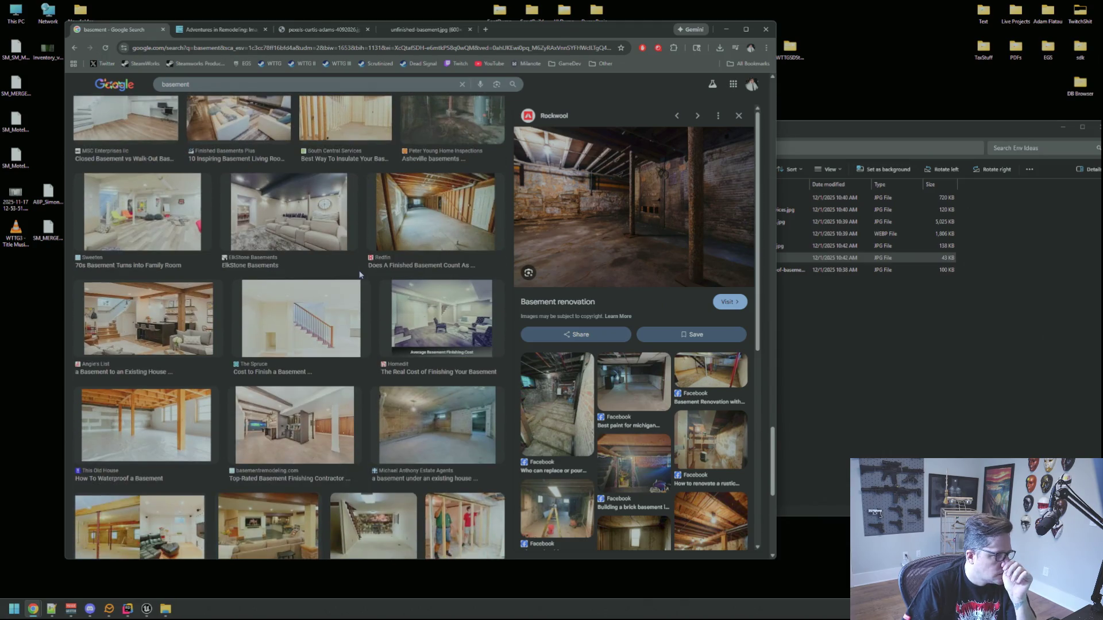
scroll(362, 275, "down", 4)
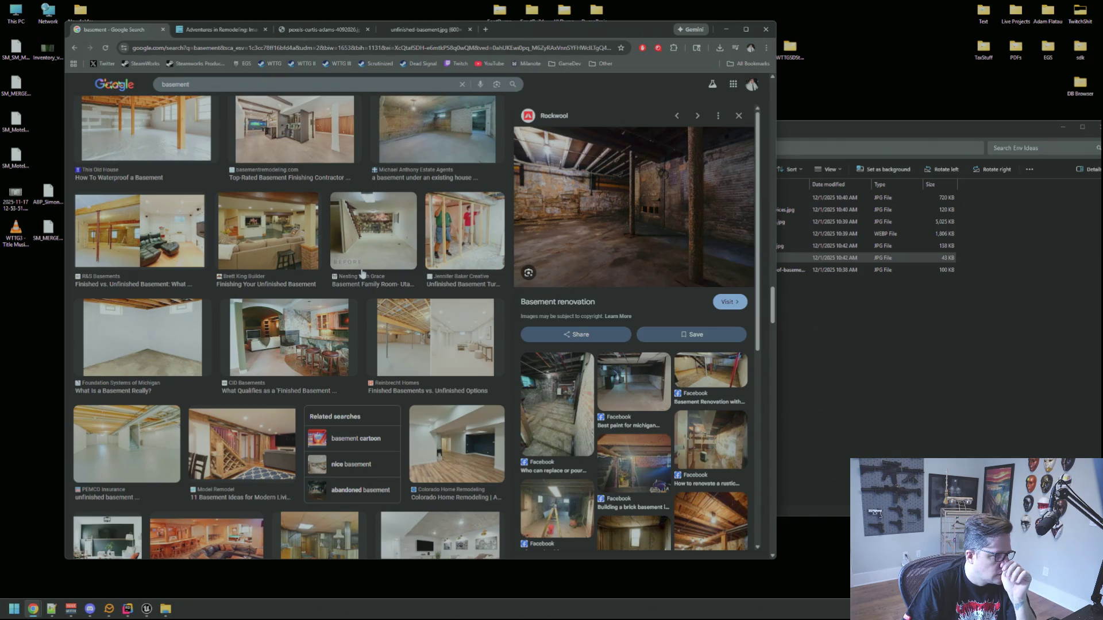
scroll(363, 275, "down", 7)
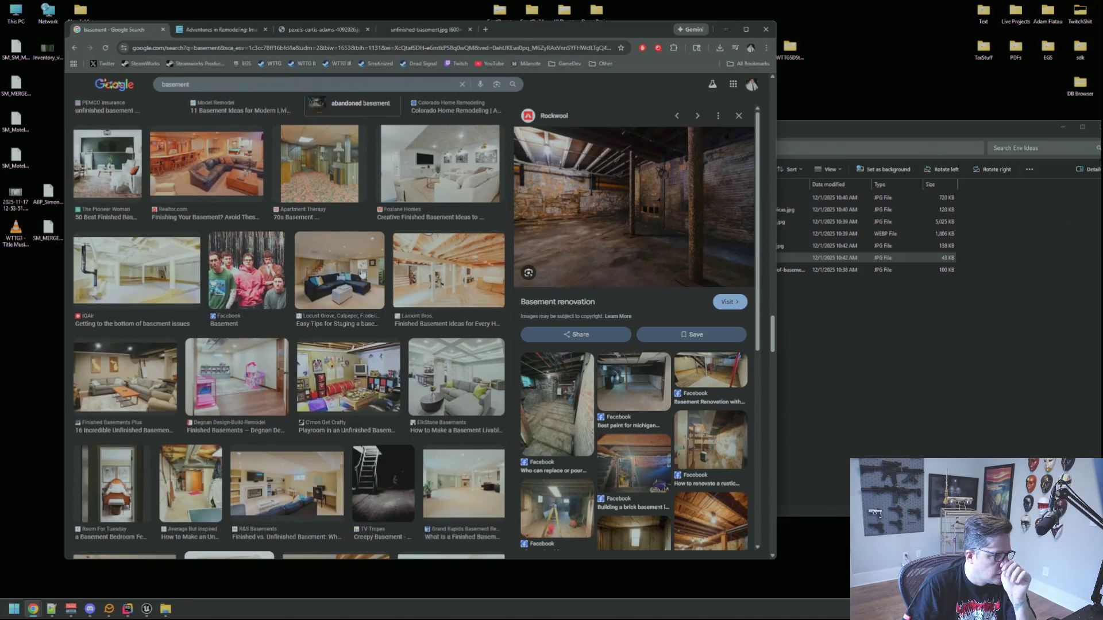
scroll(363, 274, "down", 4)
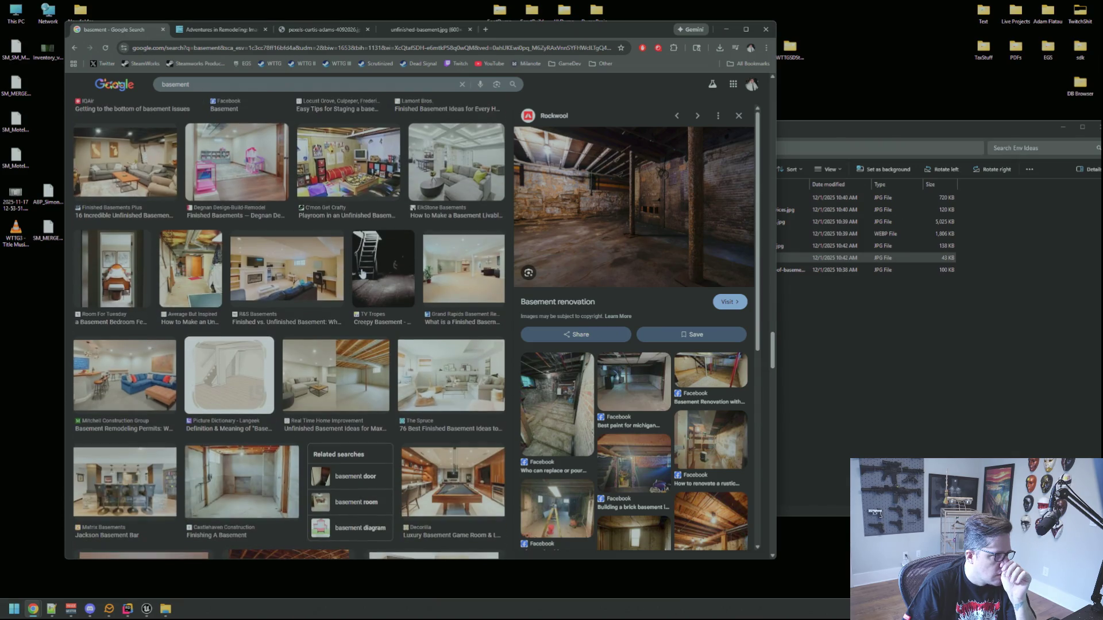
scroll(362, 273, "down", 3)
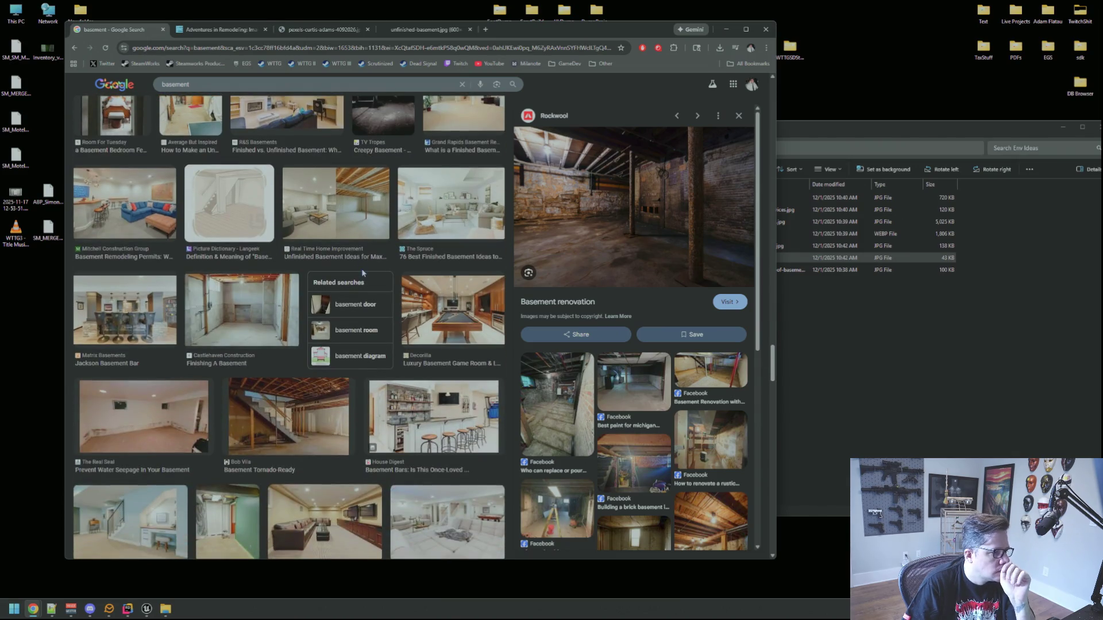
scroll(362, 271, "down", 6)
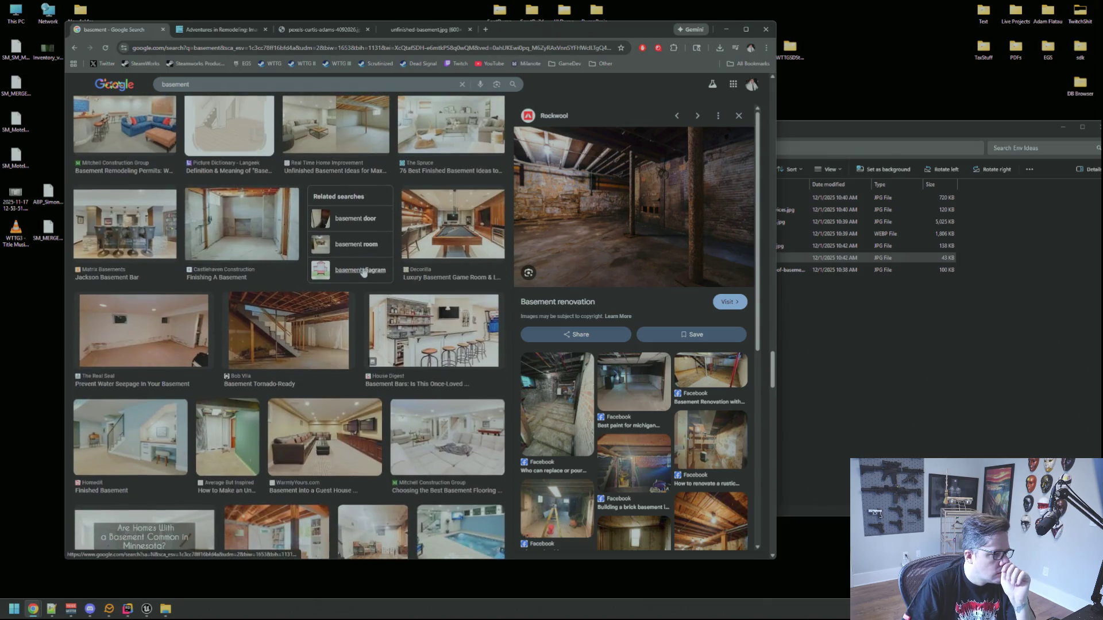
scroll(363, 272, "down", 8)
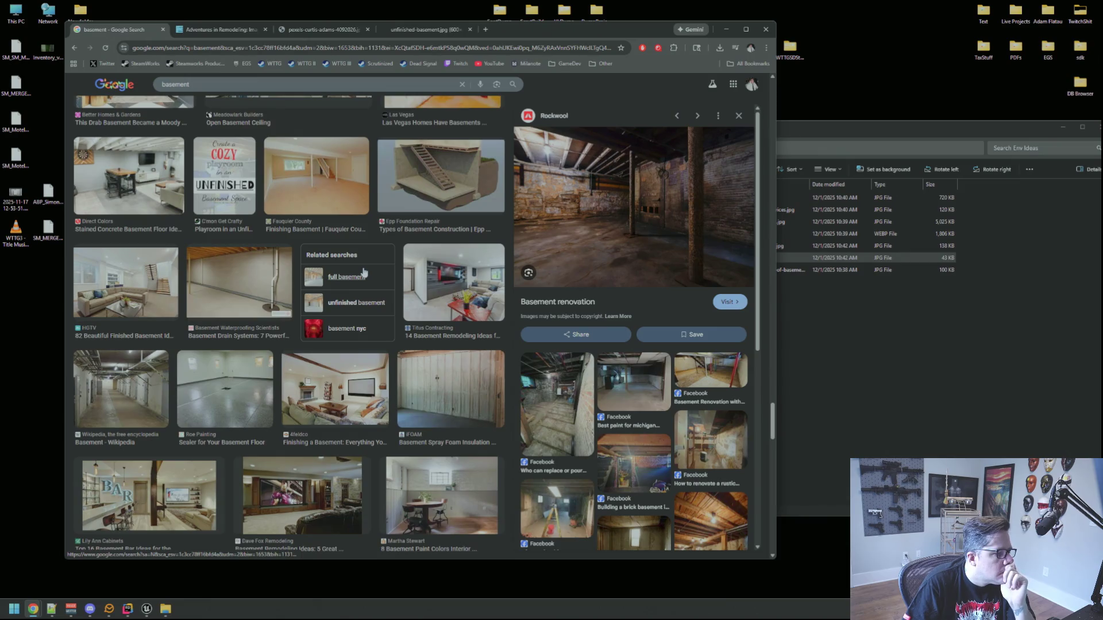
scroll(363, 272, "down", 4)
scroll(364, 272, "down", 5)
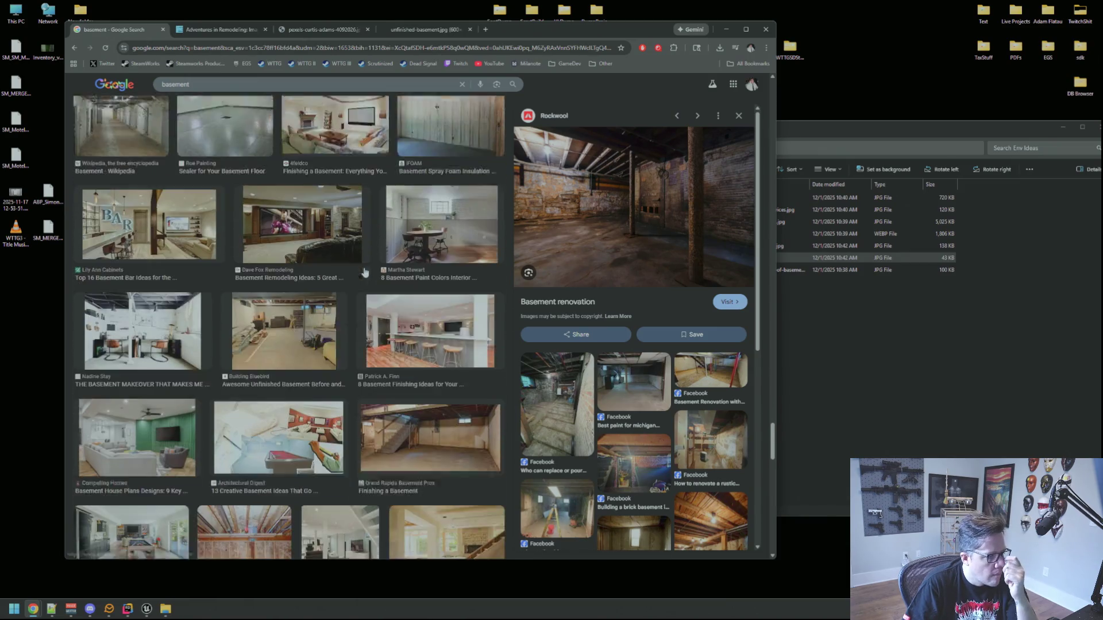
scroll(364, 272, "down", 1)
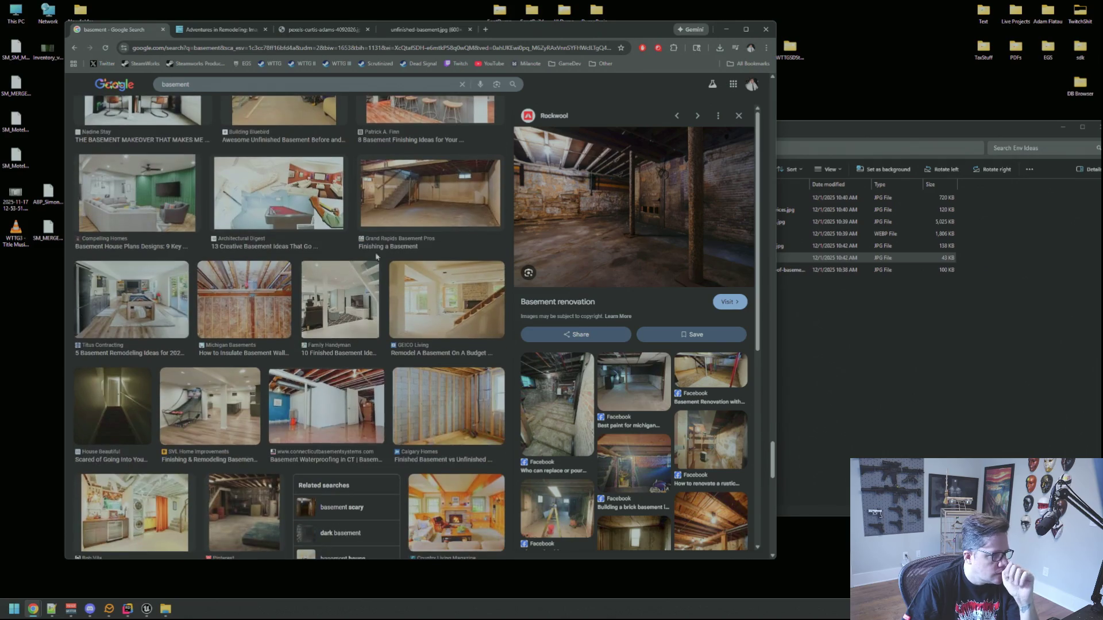
Save the Grand Rapids Basement Pros 'Finishing a Basement' photo into Env Ideas as a 21 KB WEBP.
left_click(446, 205)
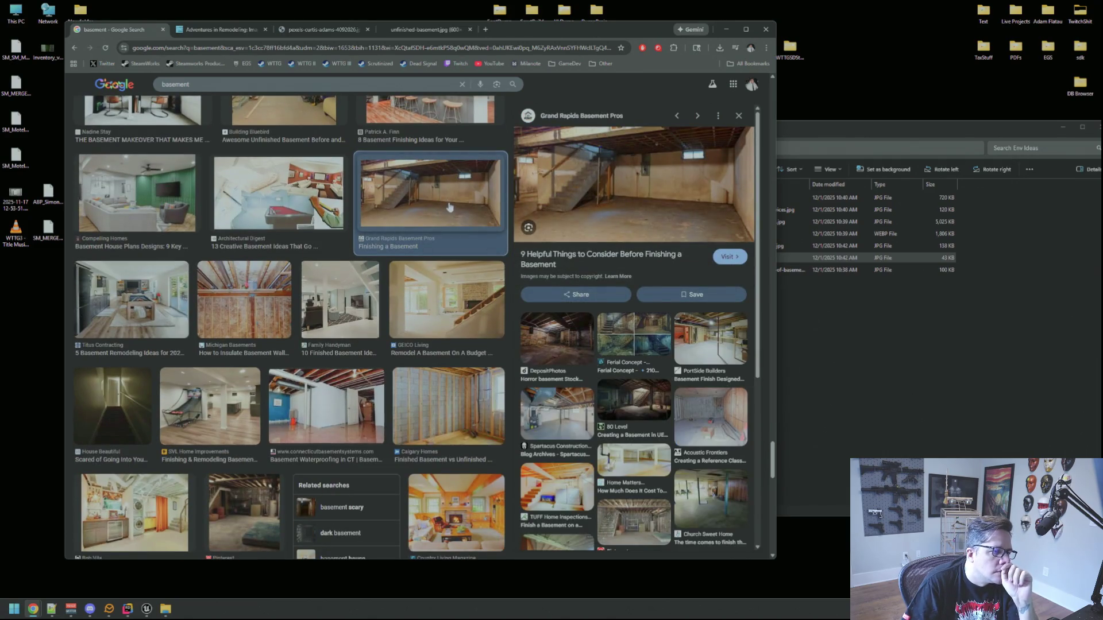
right_click(628, 178)
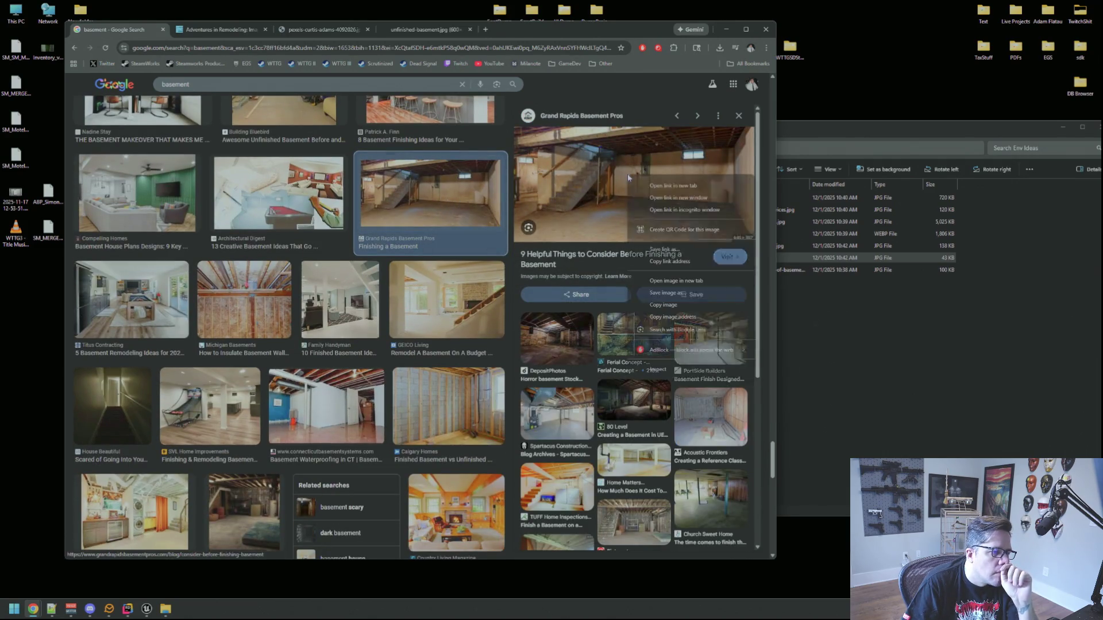
left_click(676, 280)
left_click(527, 29)
left_click_drag(488, 298, 873, 362)
left_click(137, 30)
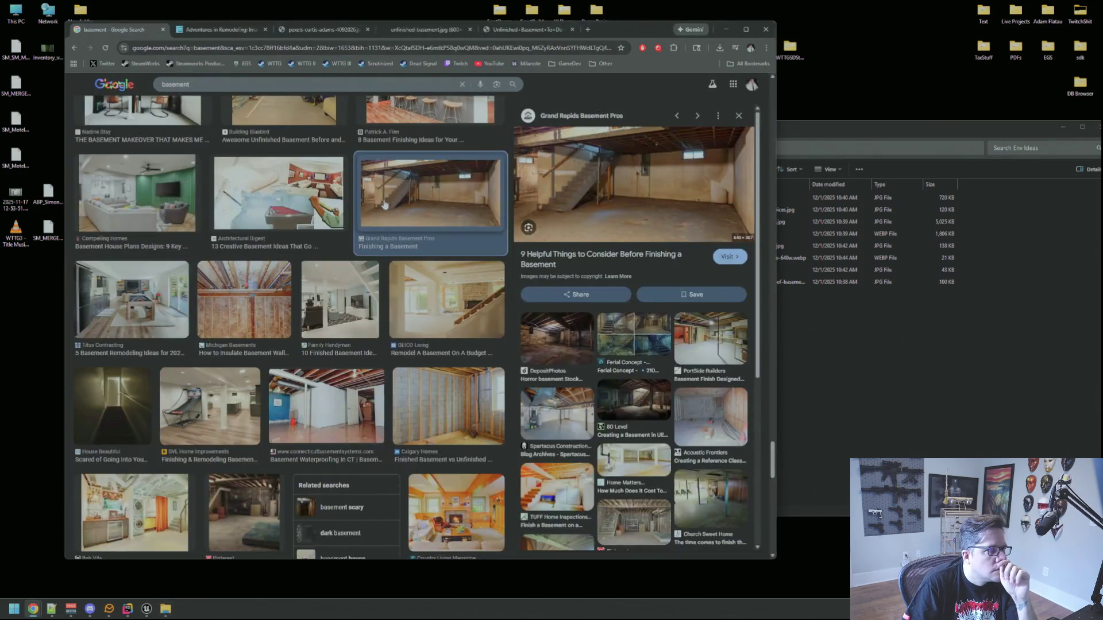
scroll(379, 214, "down", 1)
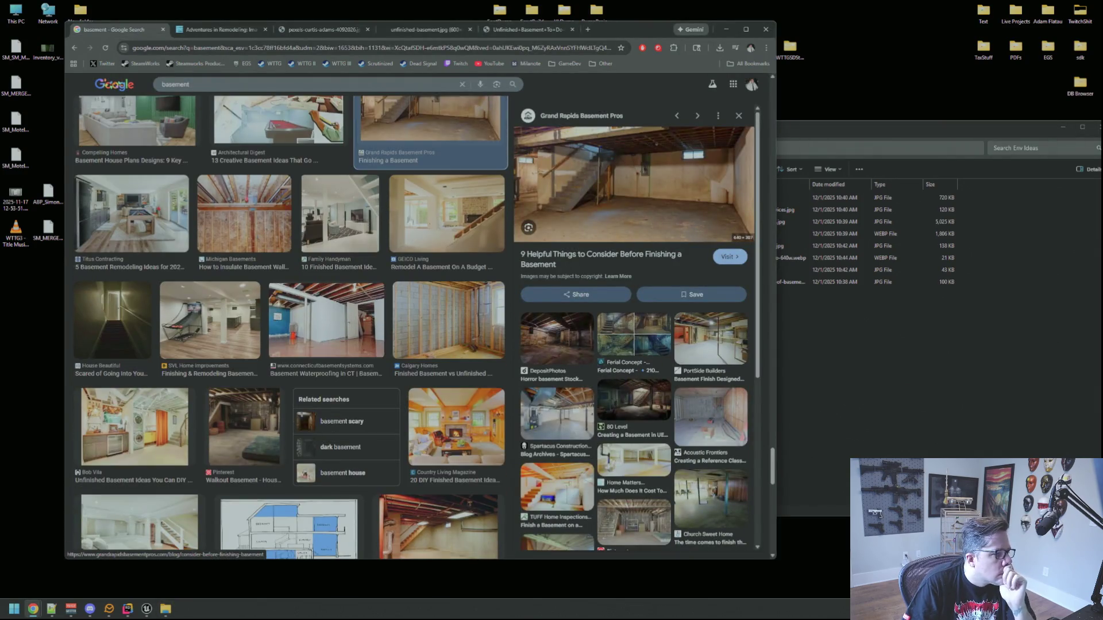
scroll(394, 236, "down", 2)
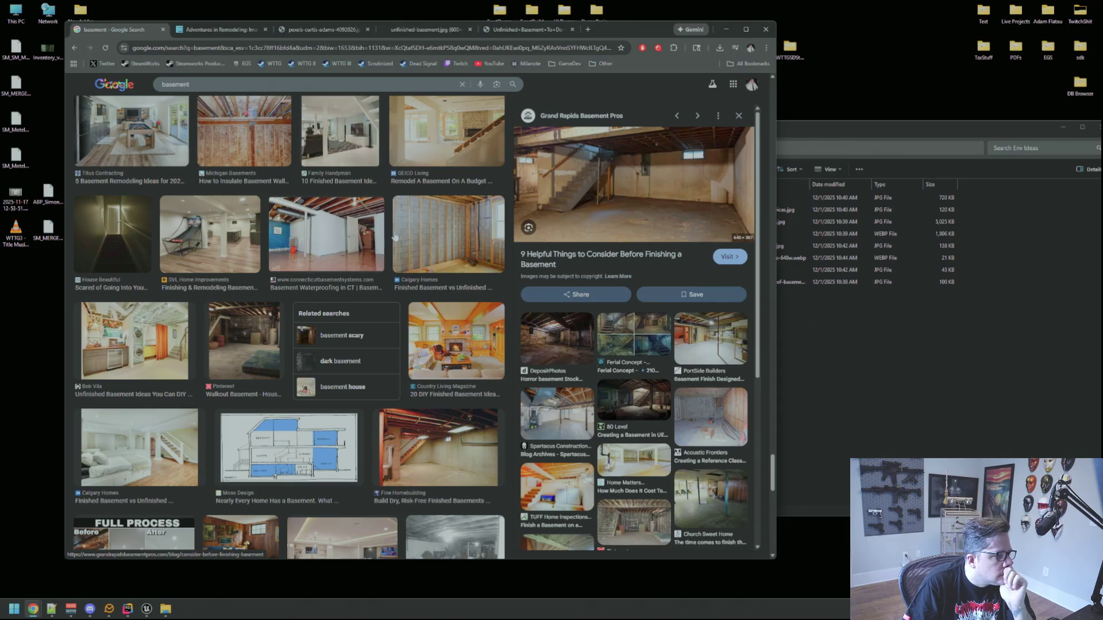
scroll(319, 236, "down", 3)
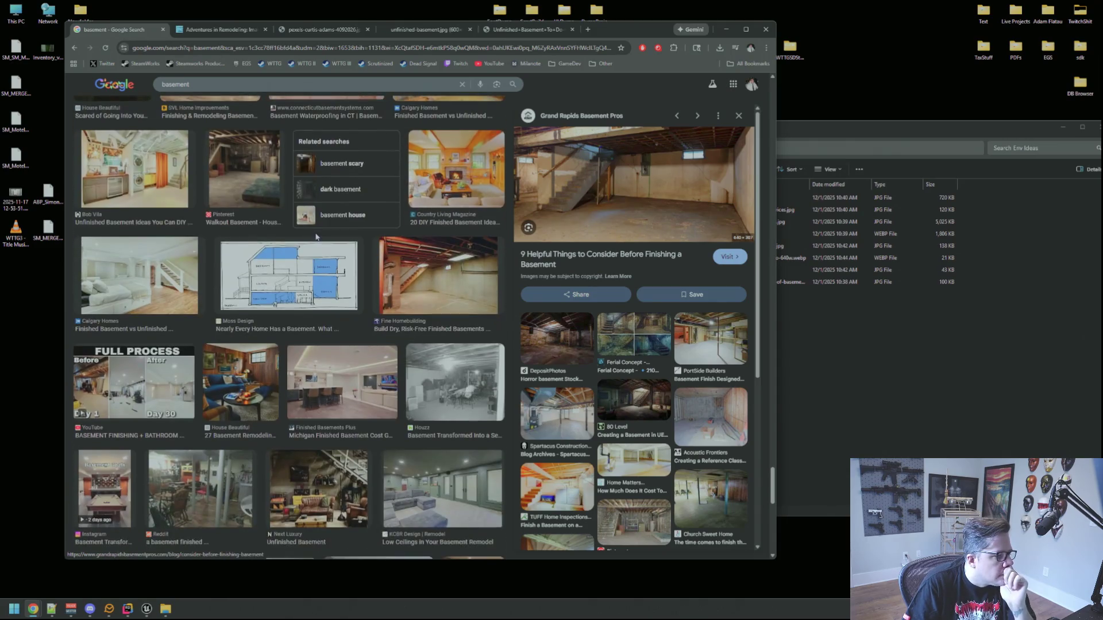
scroll(315, 236, "down", 2)
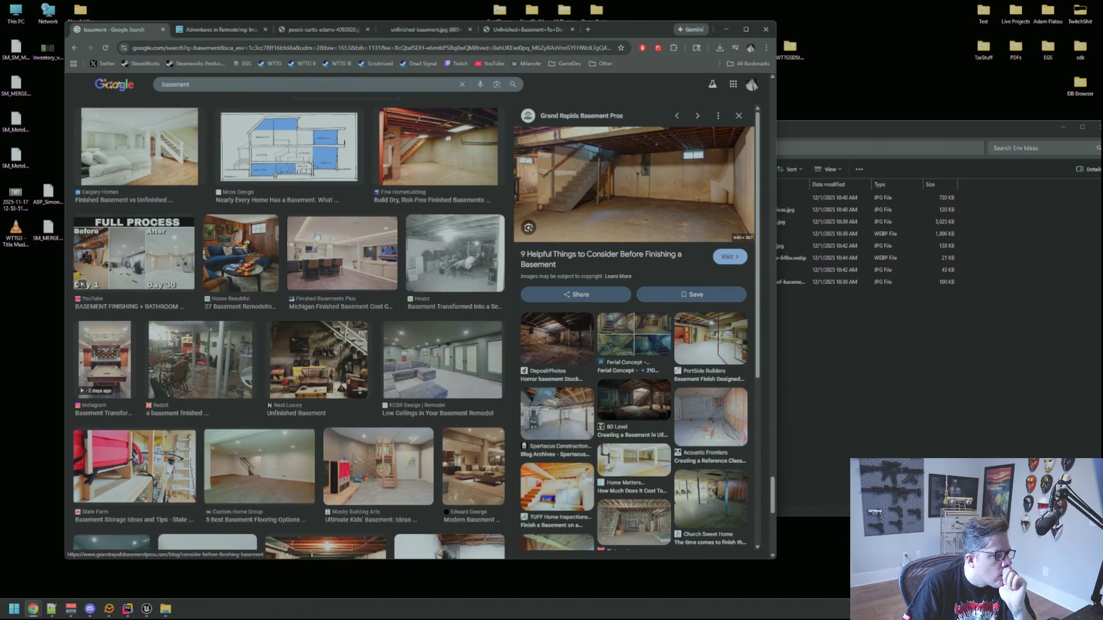
scroll(316, 236, "down", 2)
scroll(317, 233, "down", 2)
scroll(317, 233, "down", 5)
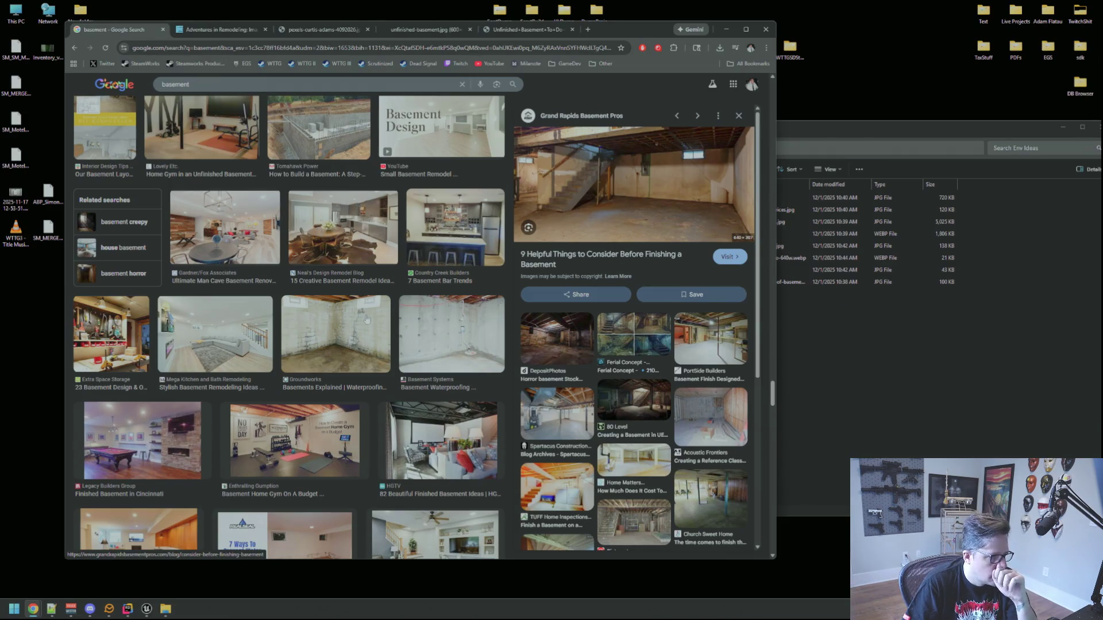
Open the Groundworks stained block-wall photo full size and save it into Env Ideas as Basement-before-FSM-resize.jpg.
left_click(336, 328)
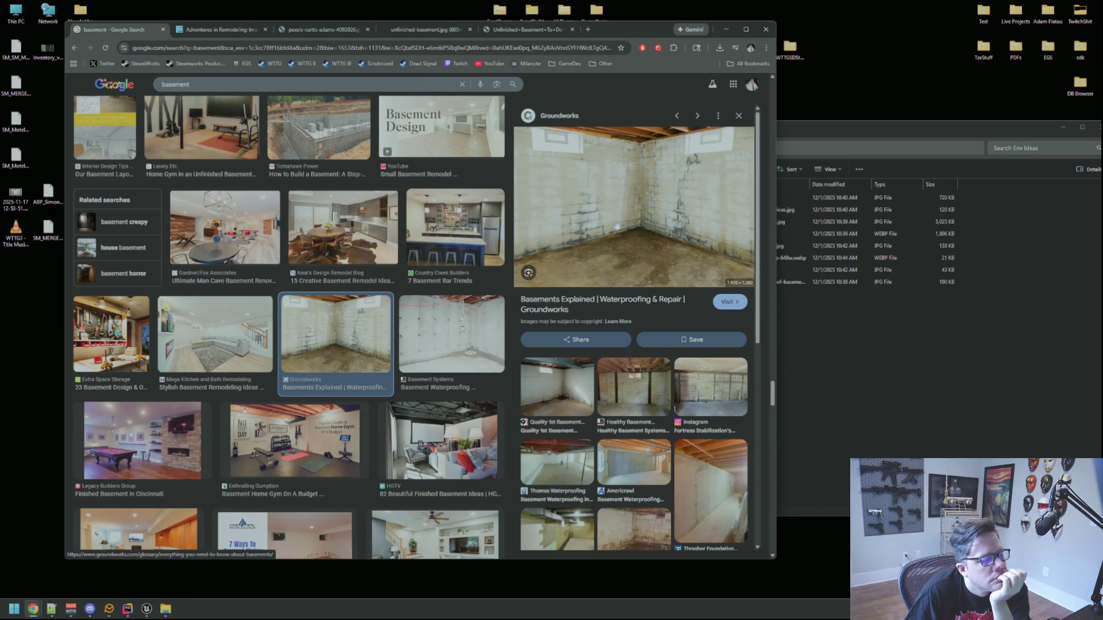
right_click(602, 196)
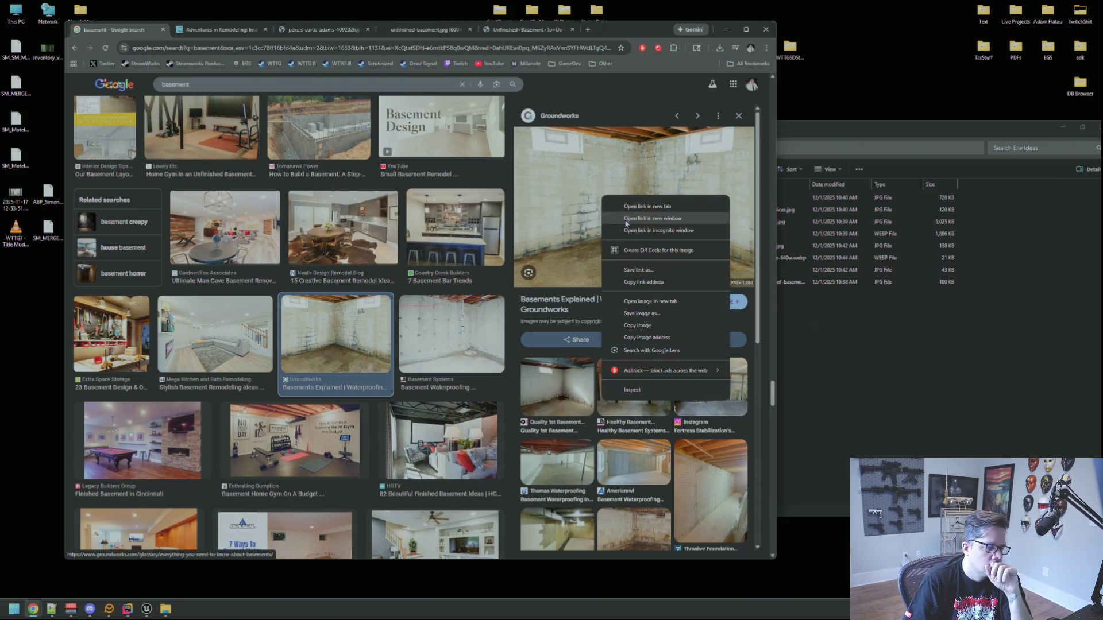
left_click(655, 301)
left_click(586, 29)
left_click_drag(509, 223, 868, 336)
left_click(451, 237)
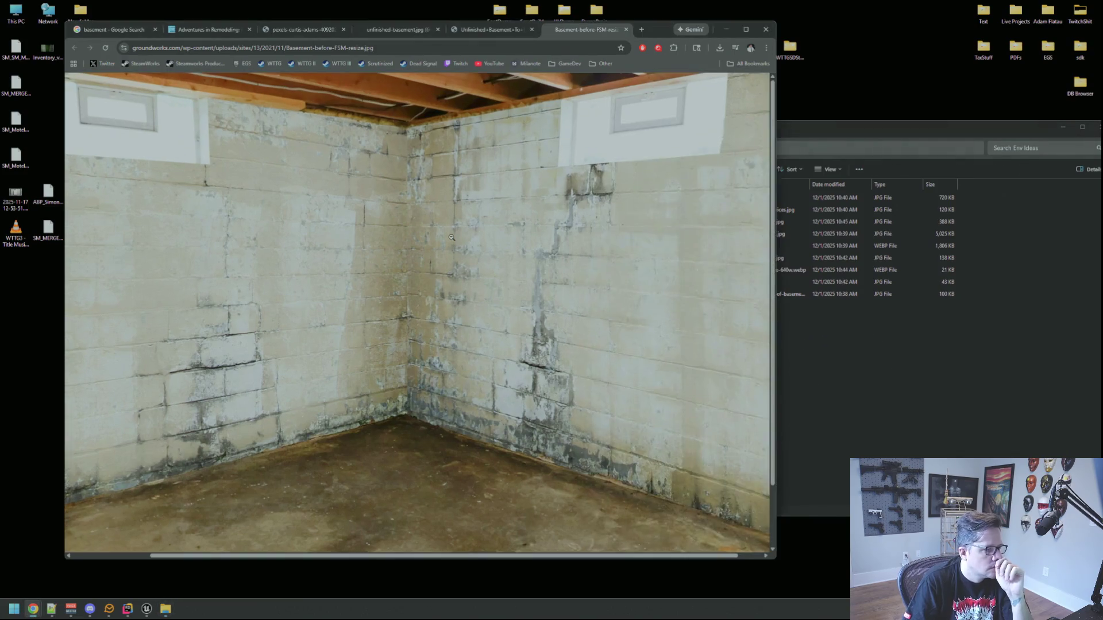
left_click(452, 237)
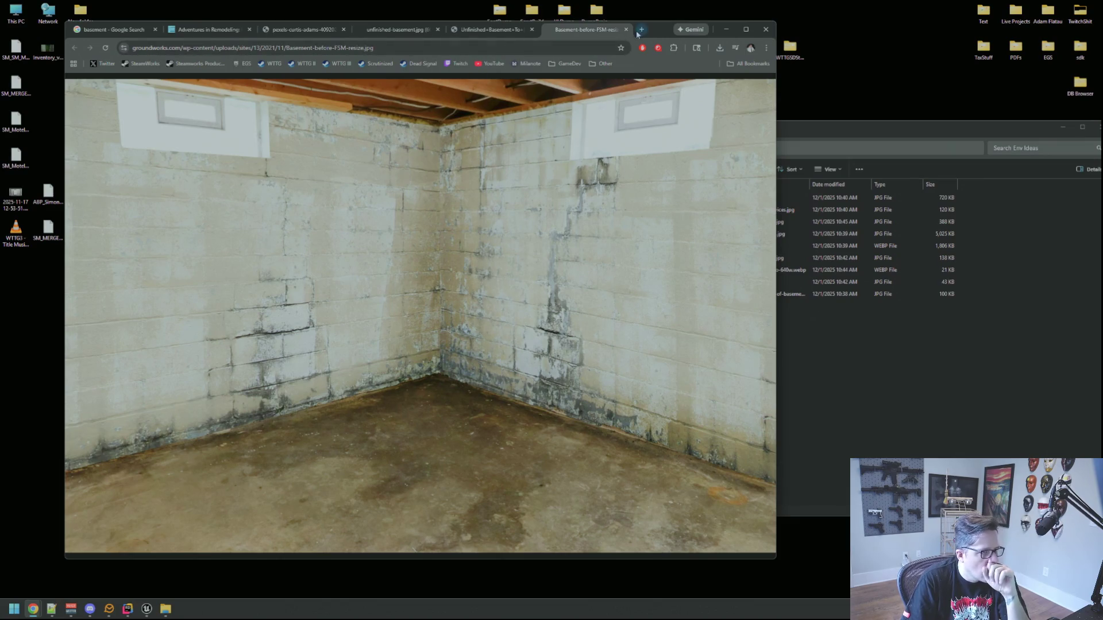
Go back to the basement image search results, then close the browser window.
left_click(114, 30)
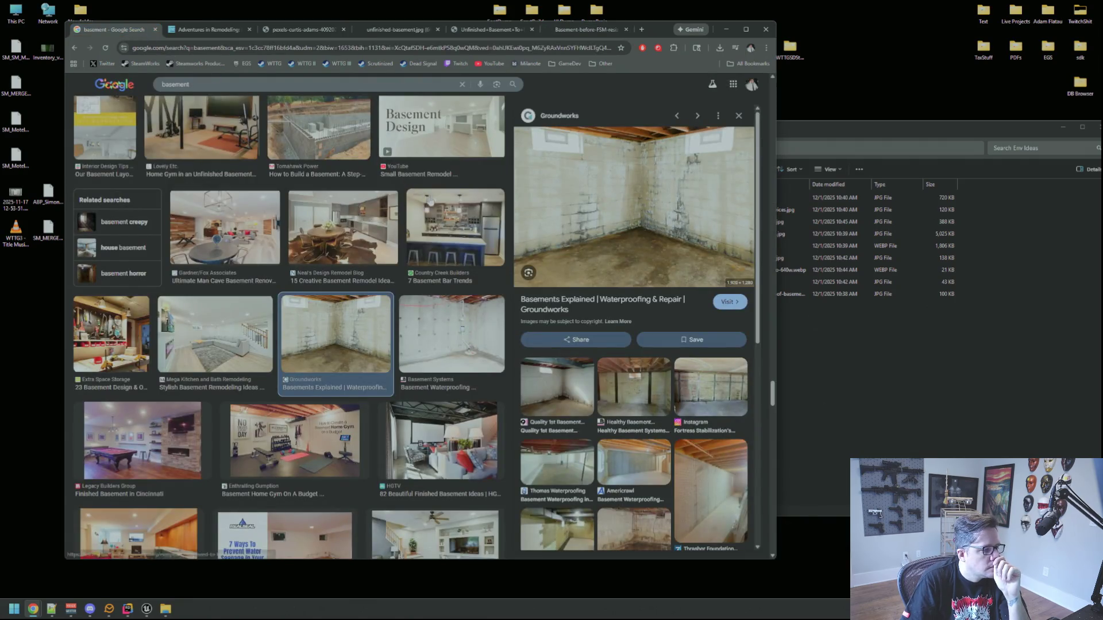
scroll(431, 203, "down", 2)
scroll(430, 202, "up", 2)
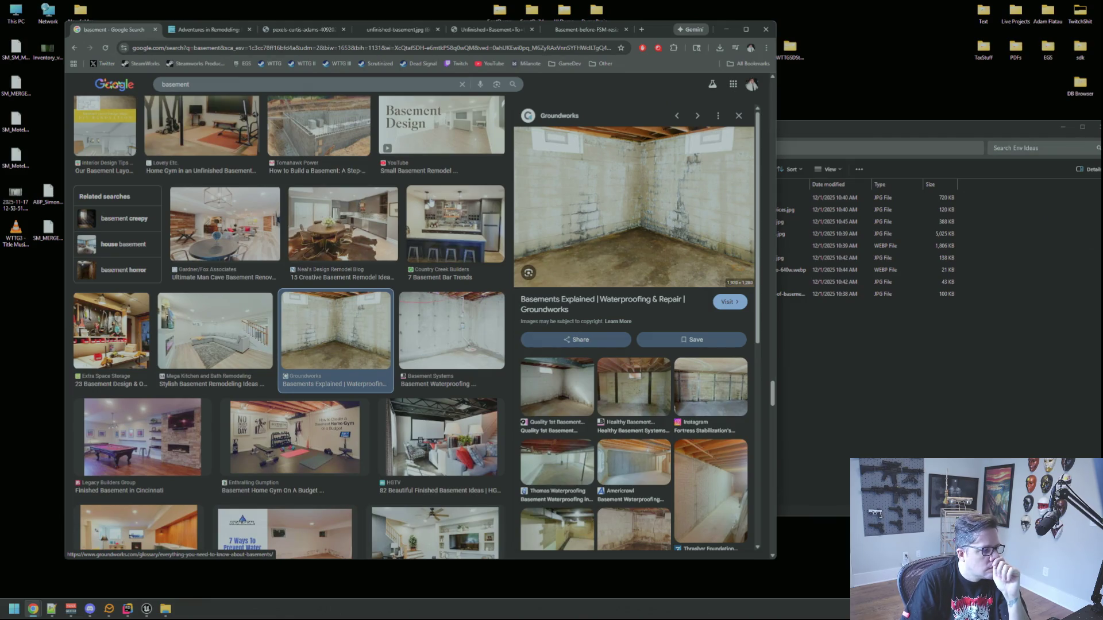
scroll(431, 202, "up", 1)
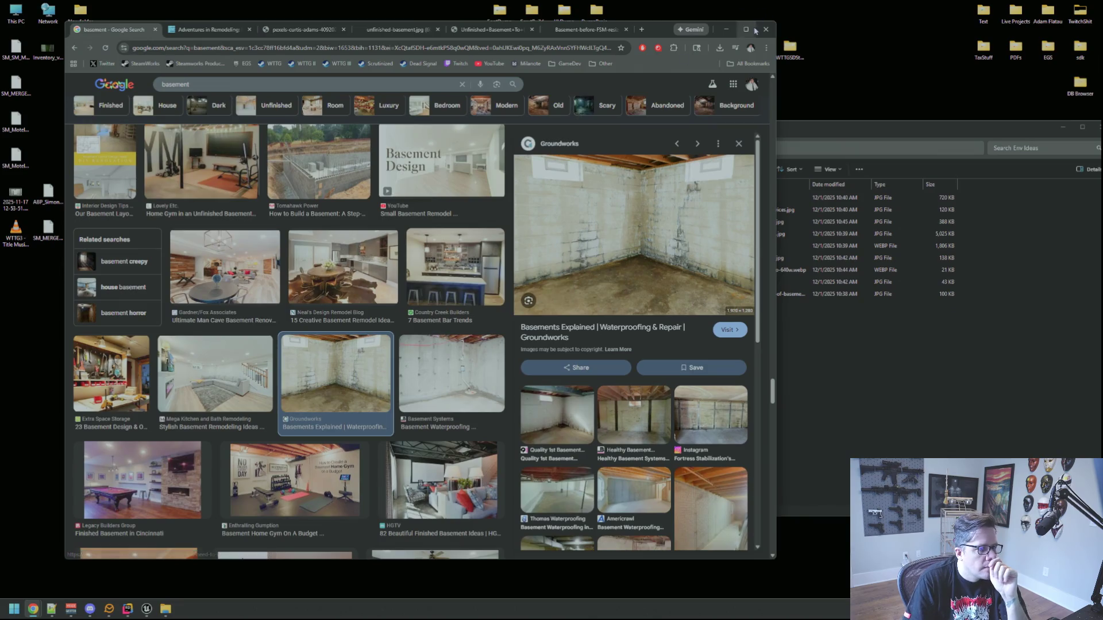
left_click(765, 29)
Open 1-basement-stair.jpg from the Env Ideas folder in the photo viewer.
left_click(33, 608)
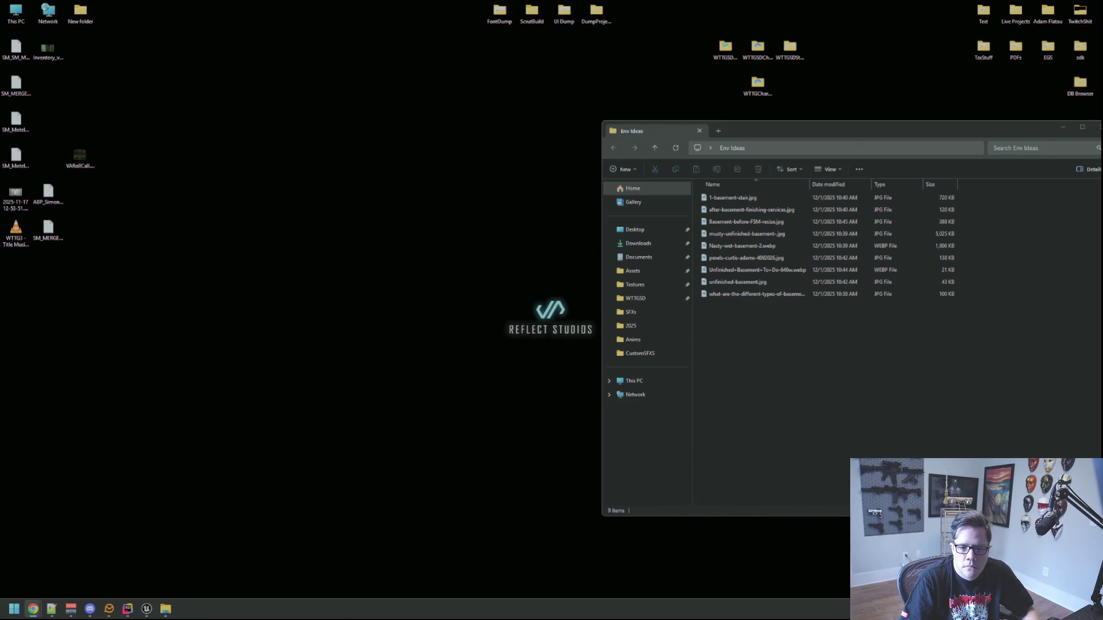
left_click(738, 198)
double_click(738, 198)
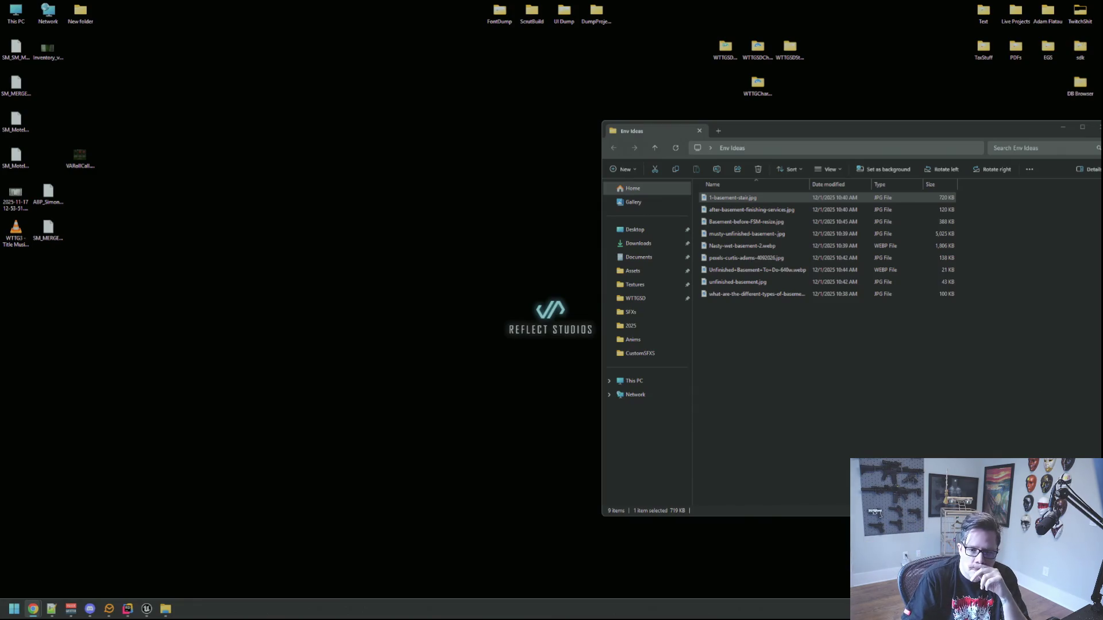
Step to the next image, delete after-basement-finishing-services.jpg, and drag Basement-before-FSM-resize.jpg out of the folder.
key("Down")
key("Return")
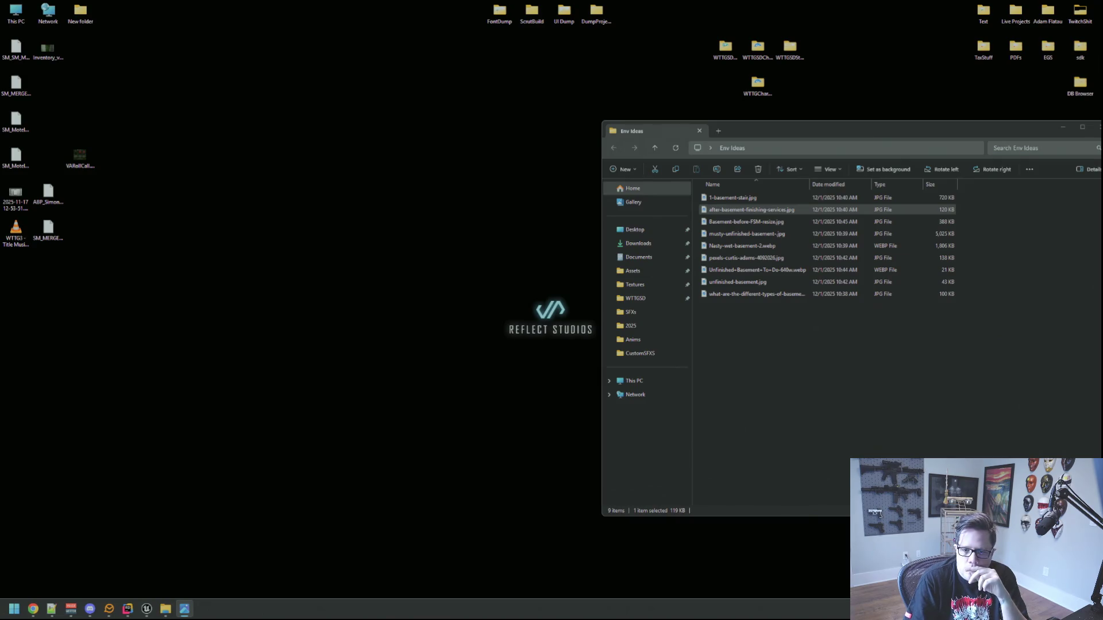
key("Delete")
mouse_move(785, 209)
left_mouse_down()
mouse_move(1031, 269)
mouse_move(402, 517)
mouse_move(32, 609)
left_mouse_up()
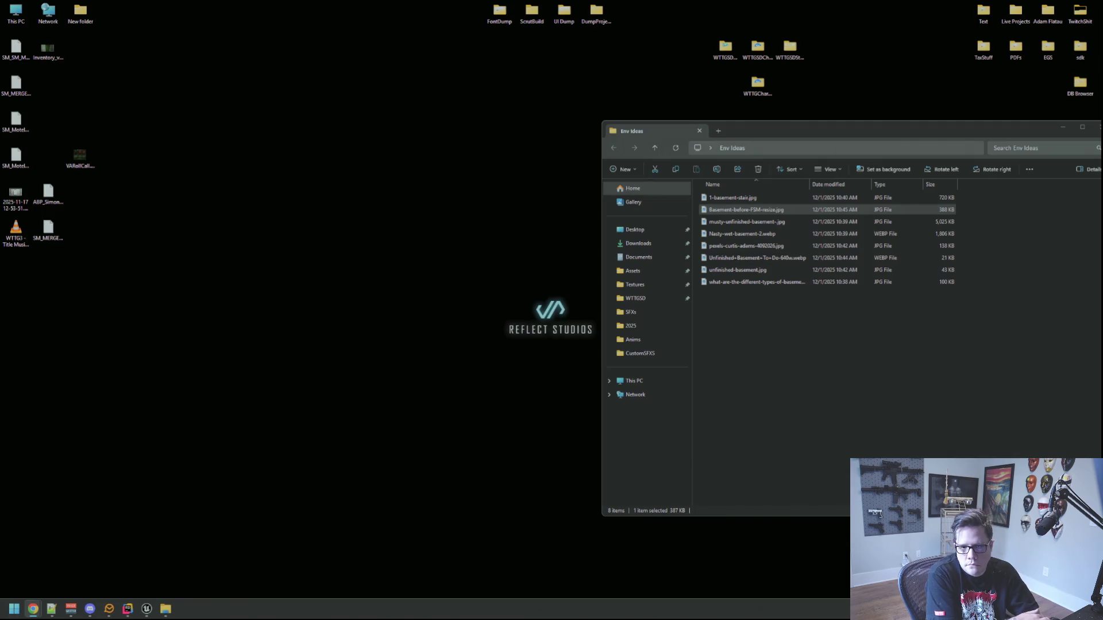
Review the musty basement, Nasty-wet-basement-2.webp, pexels-curtis-adams-4092026.jpg and Unfinished-Basement images against the browser.
left_click(744, 222)
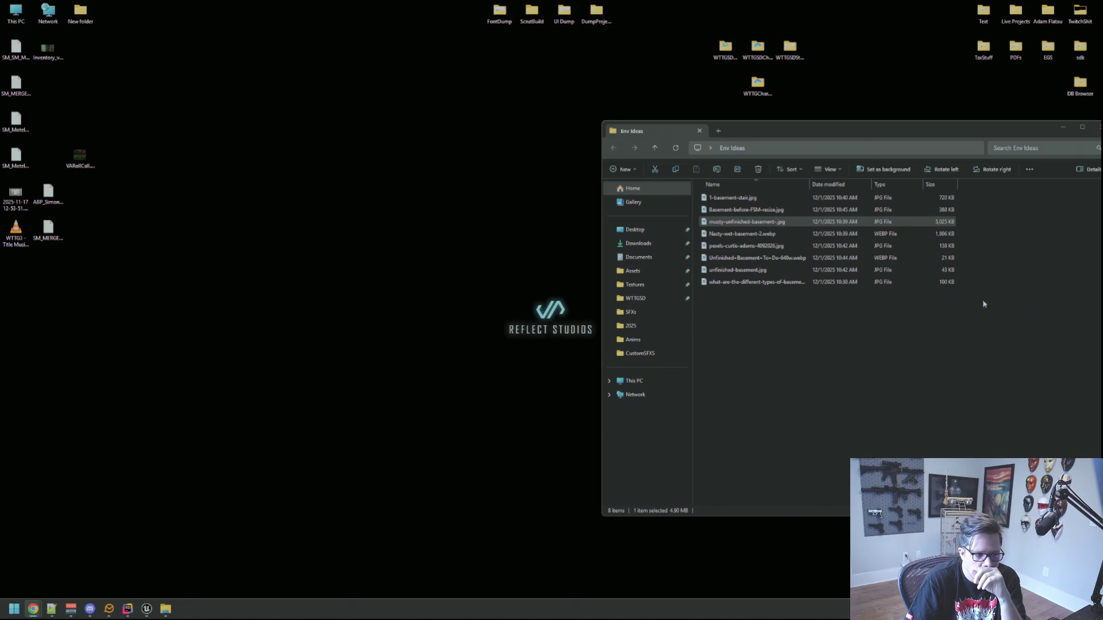
left_click(758, 234)
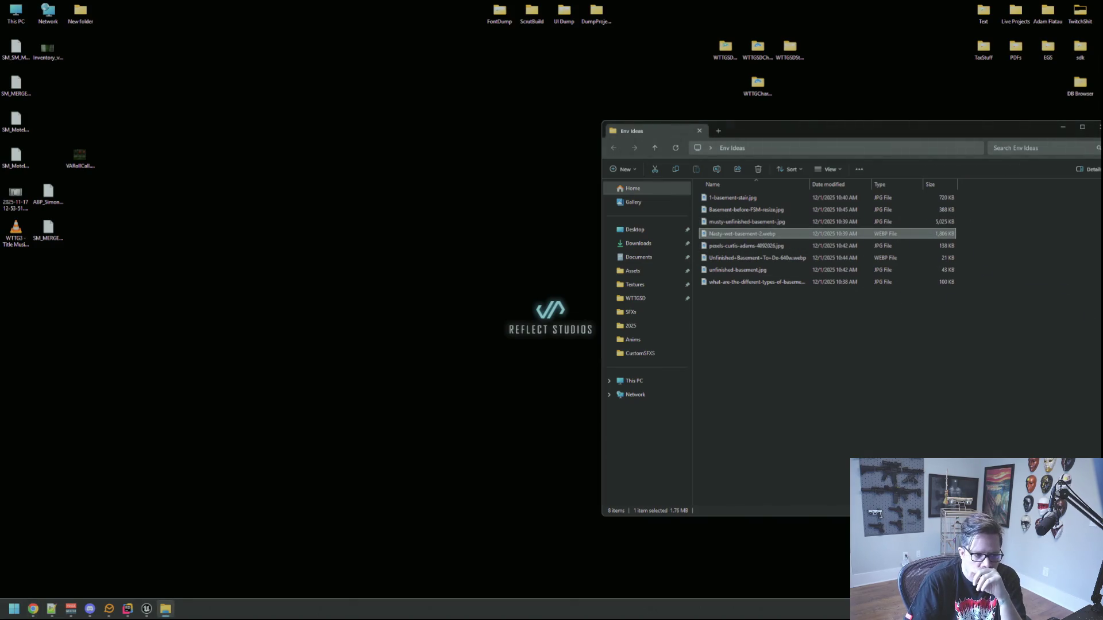
left_click(33, 609)
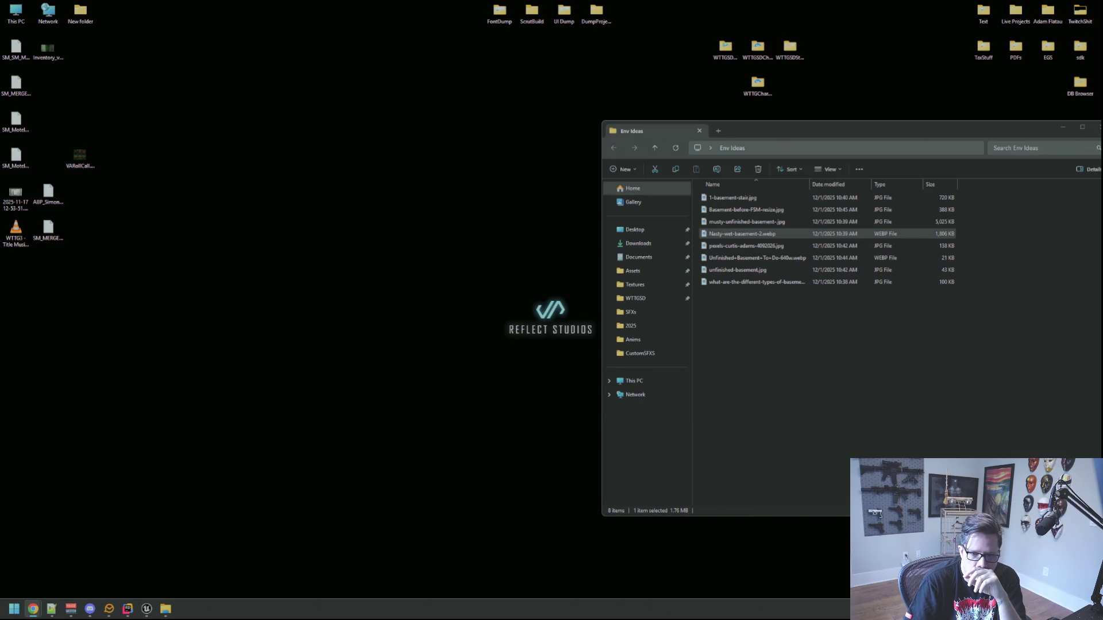
left_click(747, 245)
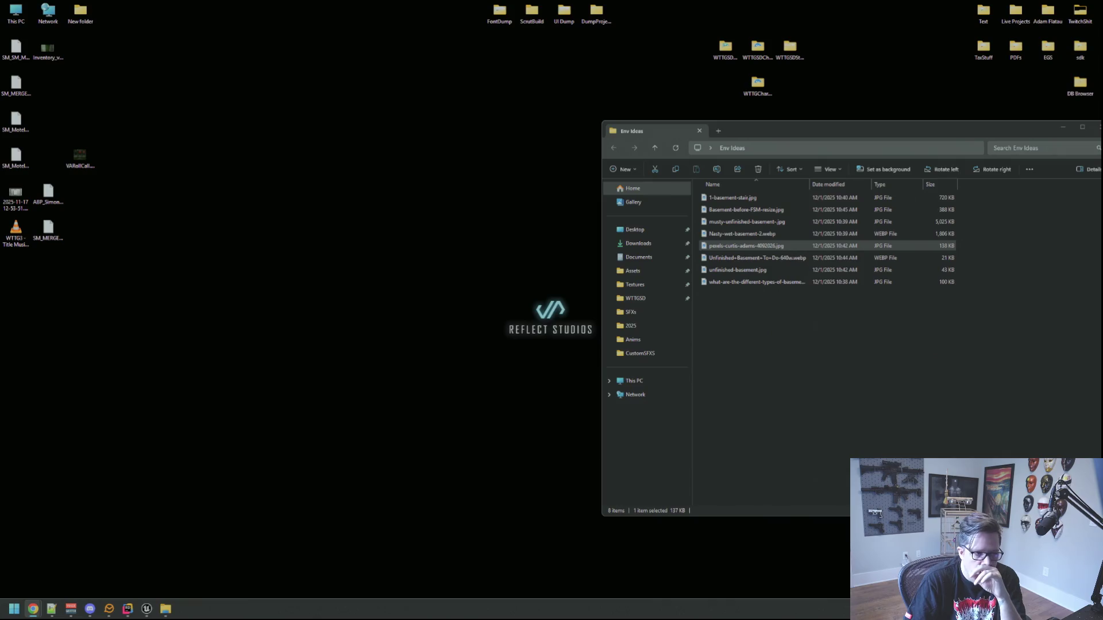
left_click(758, 258)
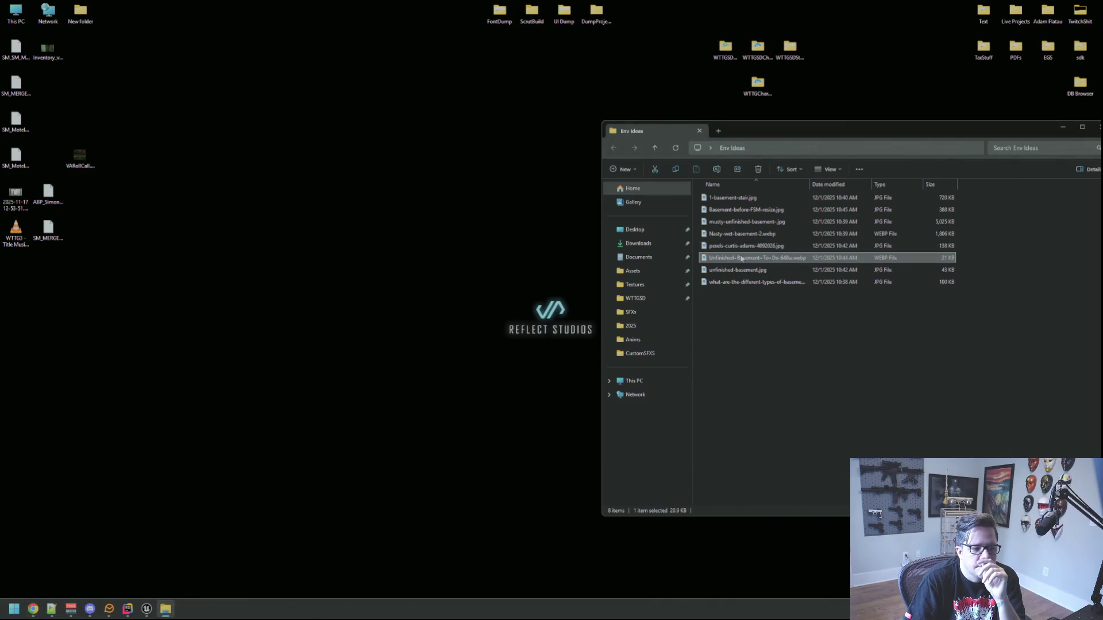
left_click(33, 609)
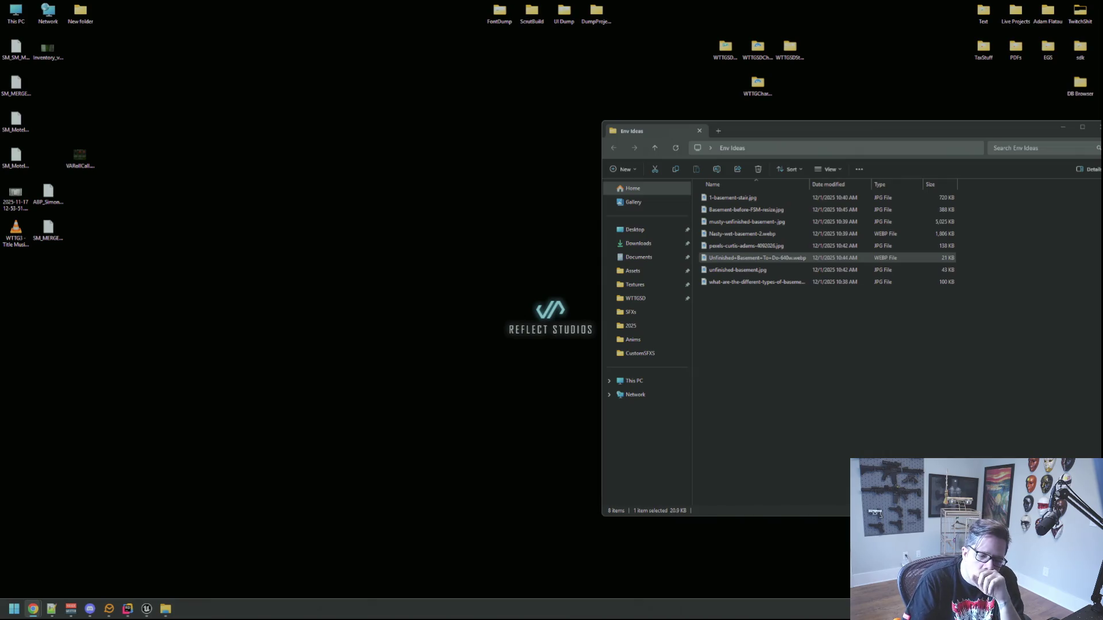
Check unfinished-basement.jpg and the what-are-the-different-types image, then move aside and close Env Ideas.
left_click(740, 271)
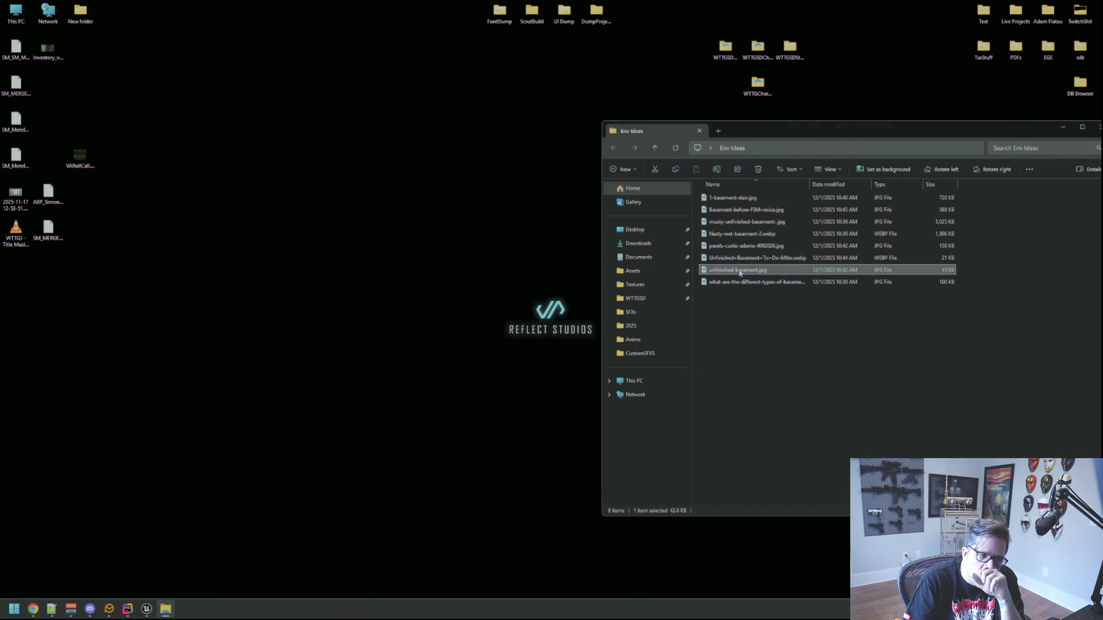
left_click(32, 608)
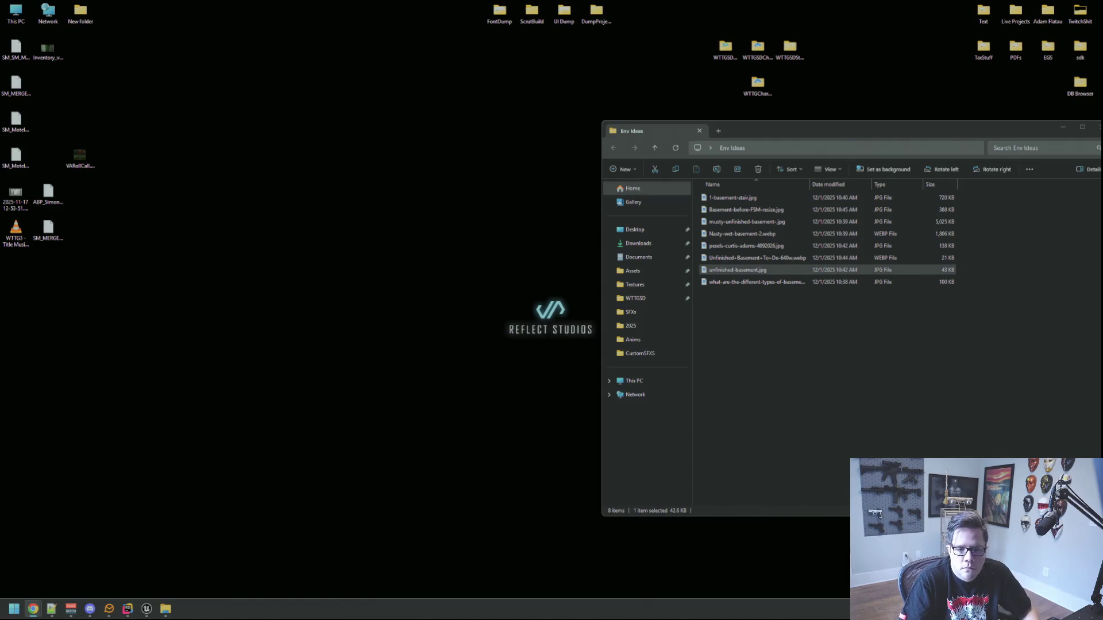
key("super")
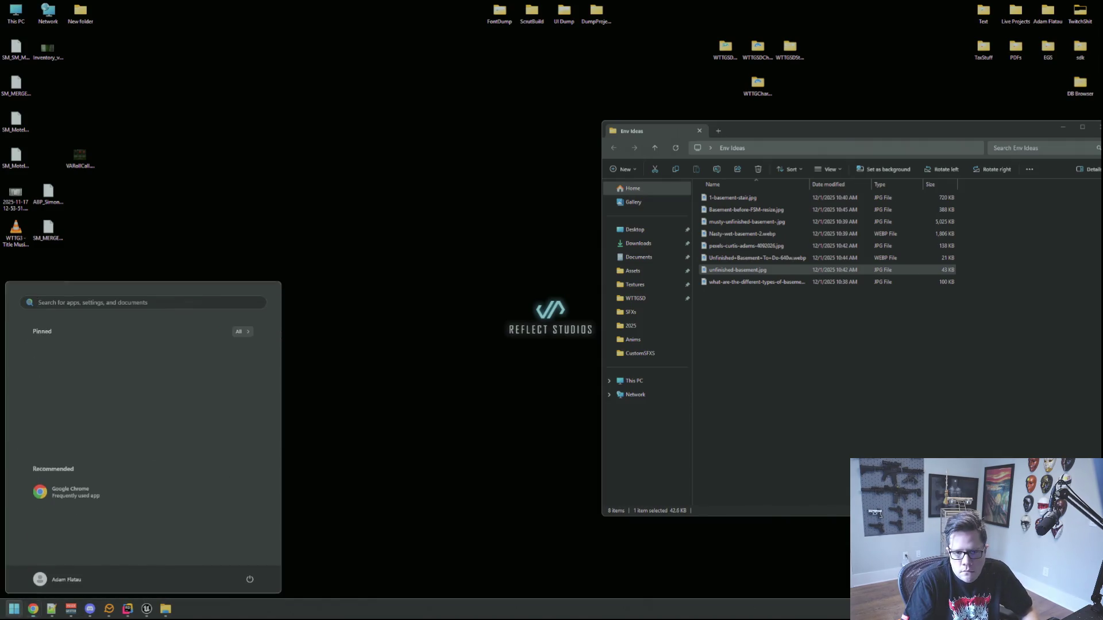
key("super")
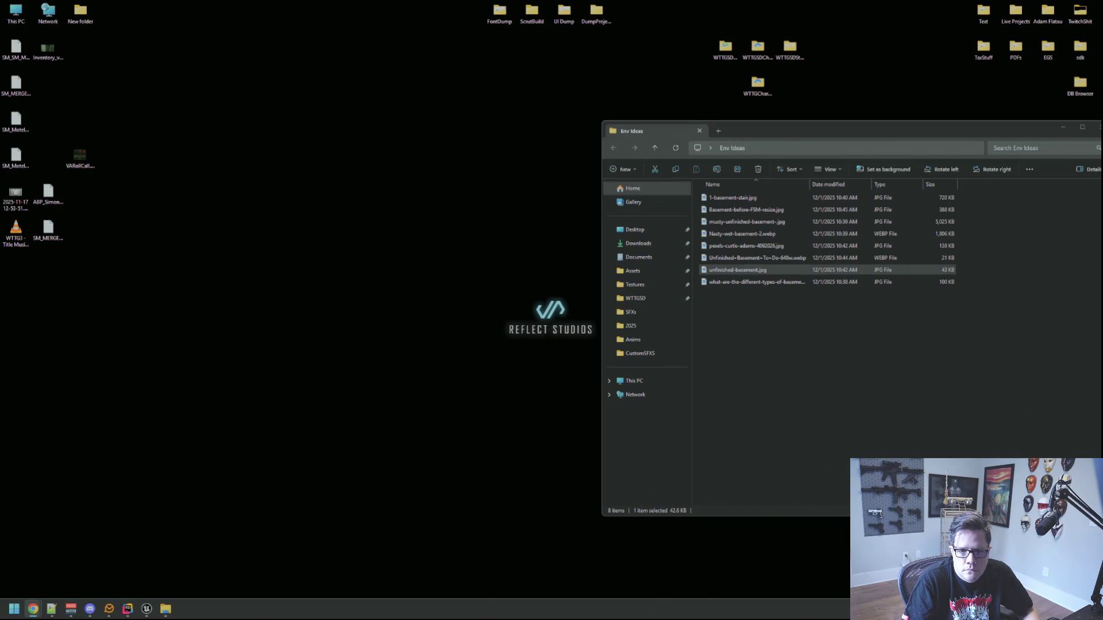
left_click(781, 282)
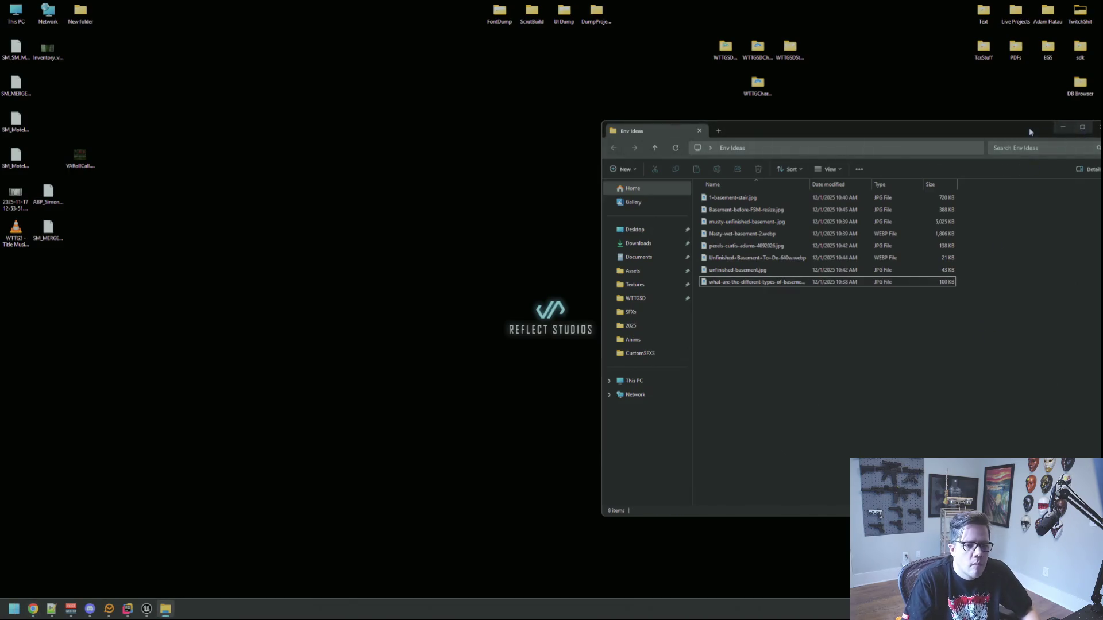
left_click_drag(1036, 131, 848, 131)
left_click(914, 126)
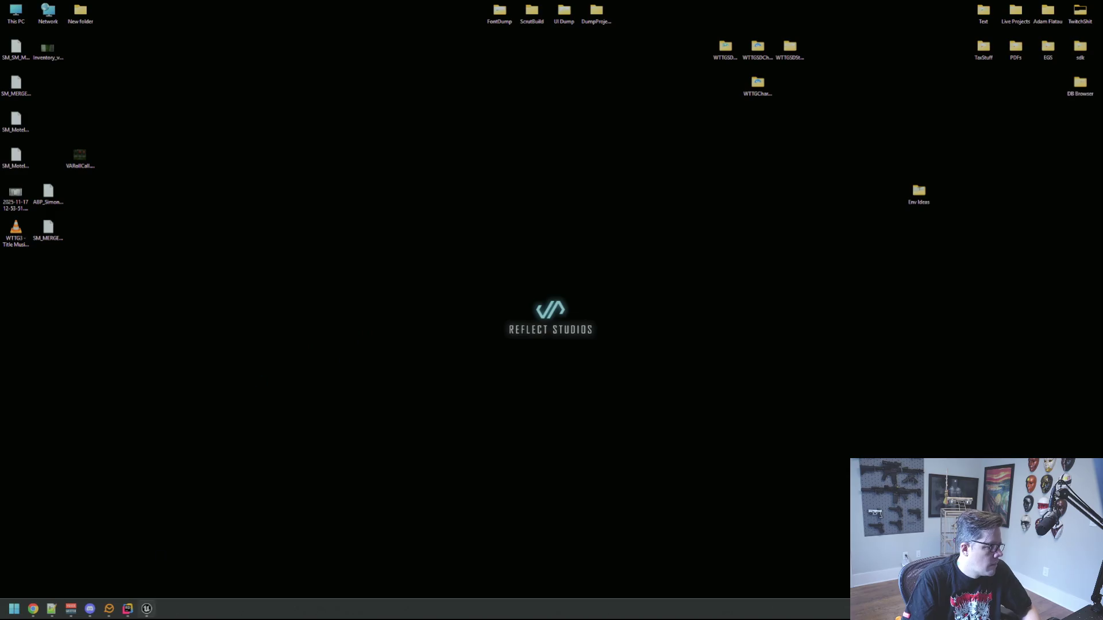
Close the Unreal Editor and Rider windows, then launch an app via a 'rider' launcher search.
left_click(146, 609)
left_click(1092, 5)
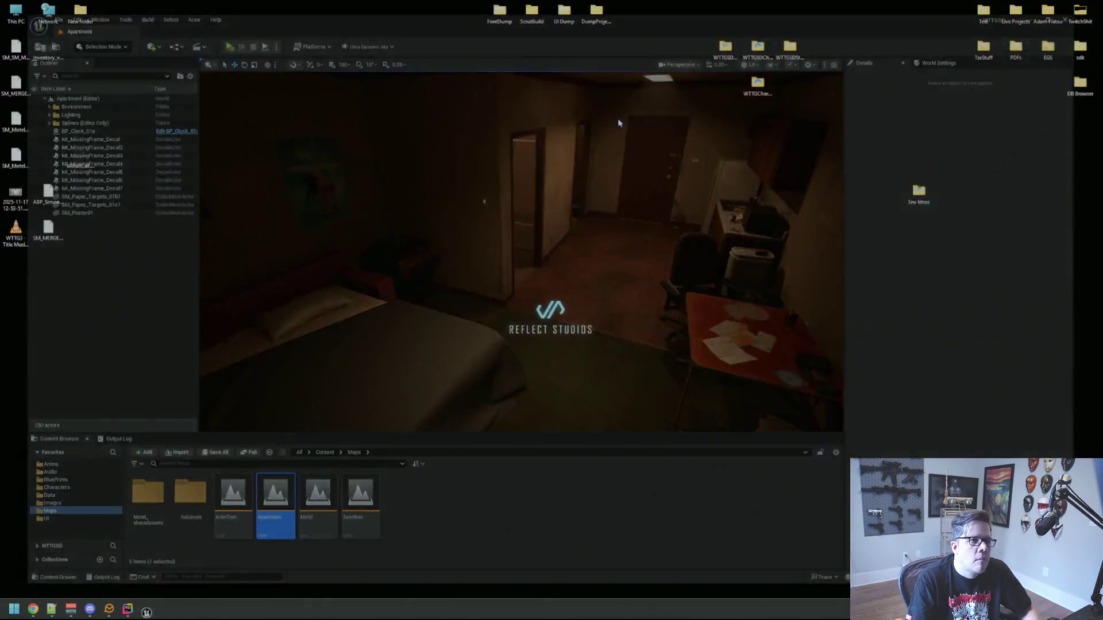
left_click(129, 610)
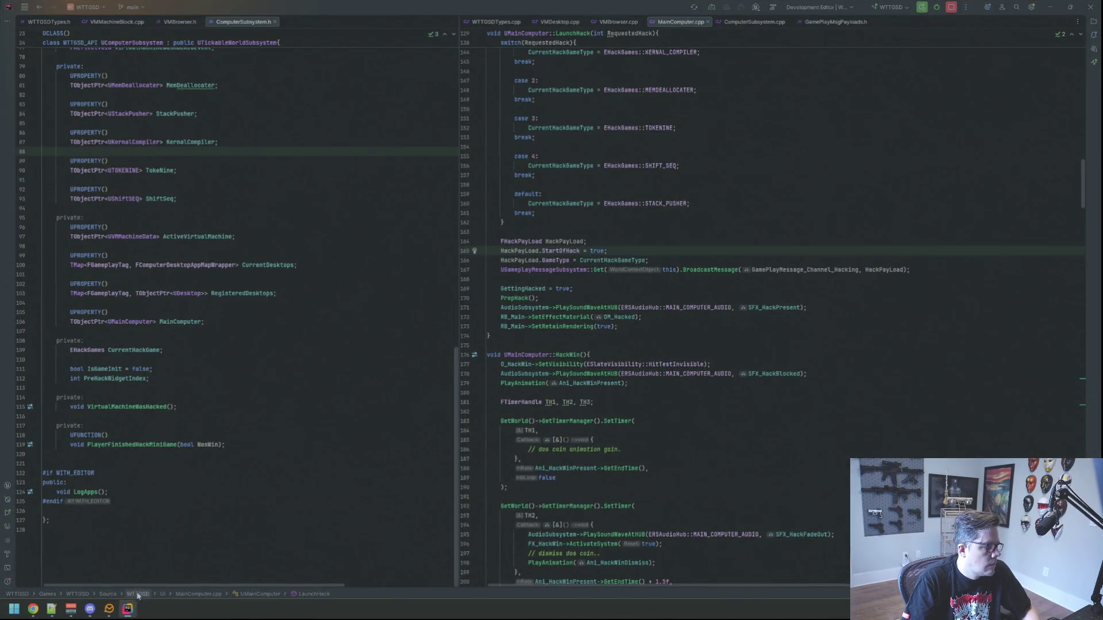
key("alt+F4")
key("super")
type("rider")
key("Return")
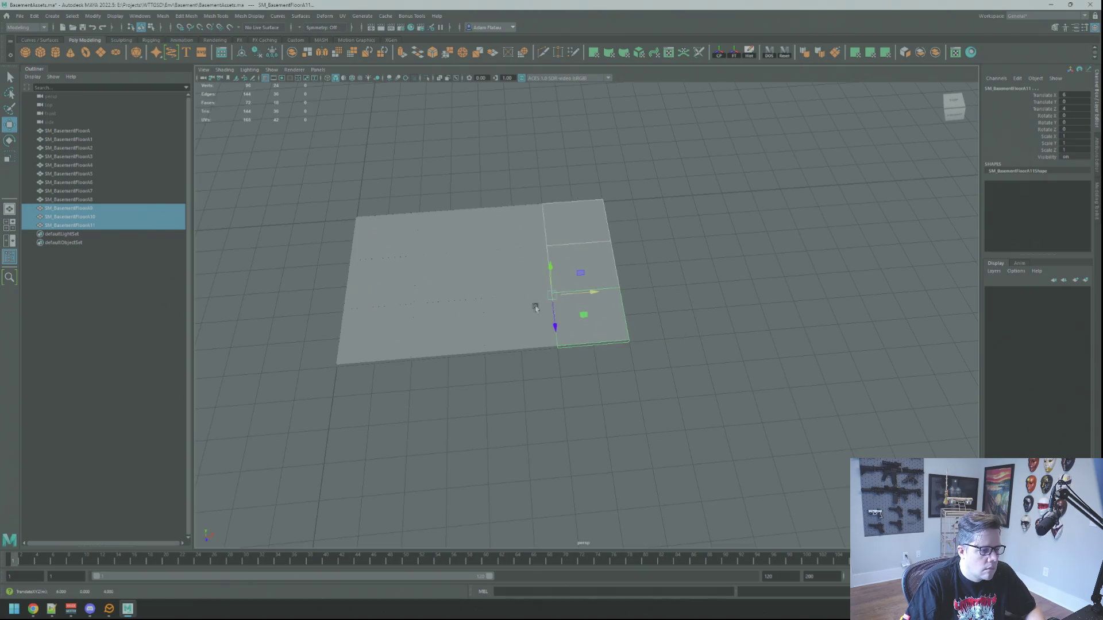
Orbit the Maya viewport around the floor tiles and clear the selection.
mouse_move(602, 332)
left_mouse_down()
mouse_move(678, 364)
mouse_move(613, 333)
mouse_move(660, 342)
mouse_move(522, 310)
mouse_move(536, 320)
mouse_move(713, 291)
left_mouse_up()
right_click(714, 292)
left_click(620, 308)
mouse_move(621, 308)
left_mouse_down()
mouse_move(574, 318)
mouse_move(645, 318)
mouse_move(558, 314)
mouse_move(345, 247)
left_mouse_up()
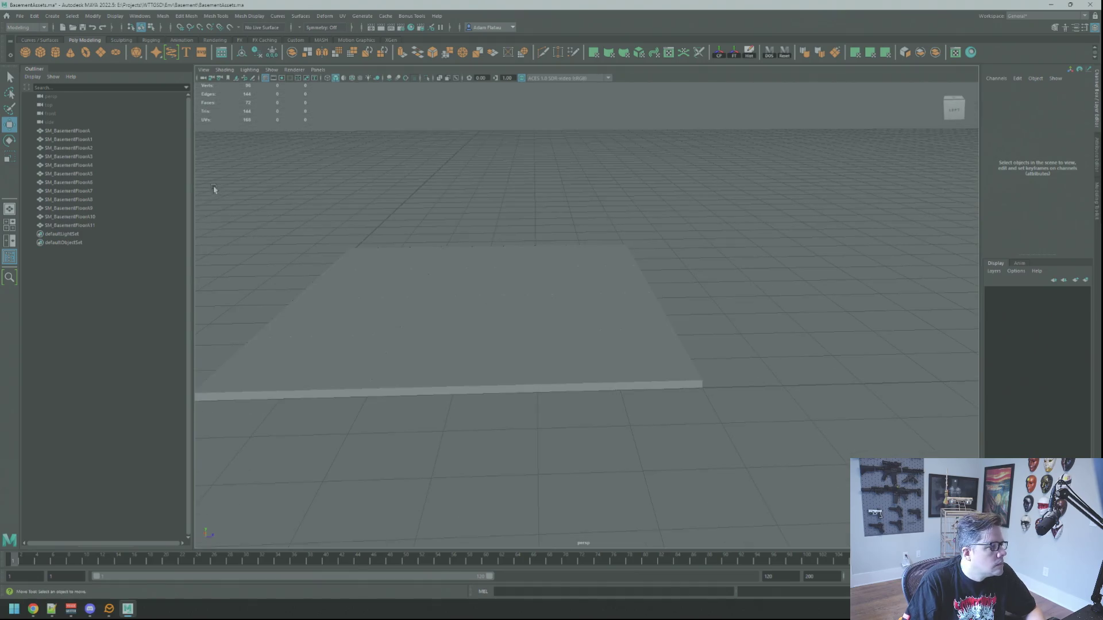
Create, frame and delete a temporary test cube, then start File > Import.
left_click(41, 52)
key("f")
scroll(666, 313, "down", 3)
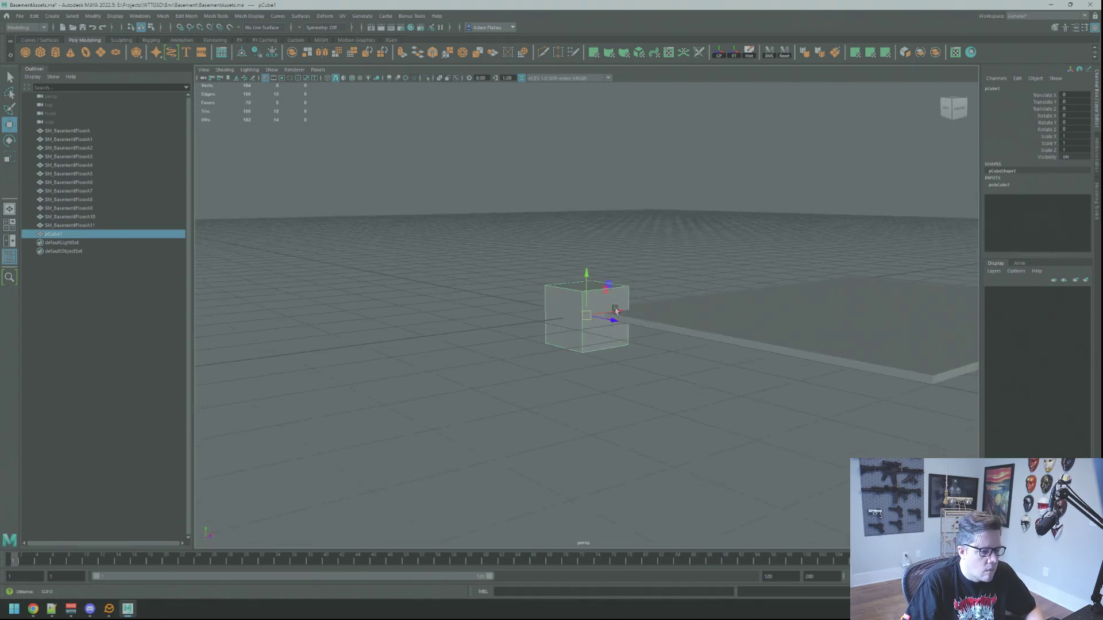
left_click_drag(626, 313, 626, 276)
key("Delete")
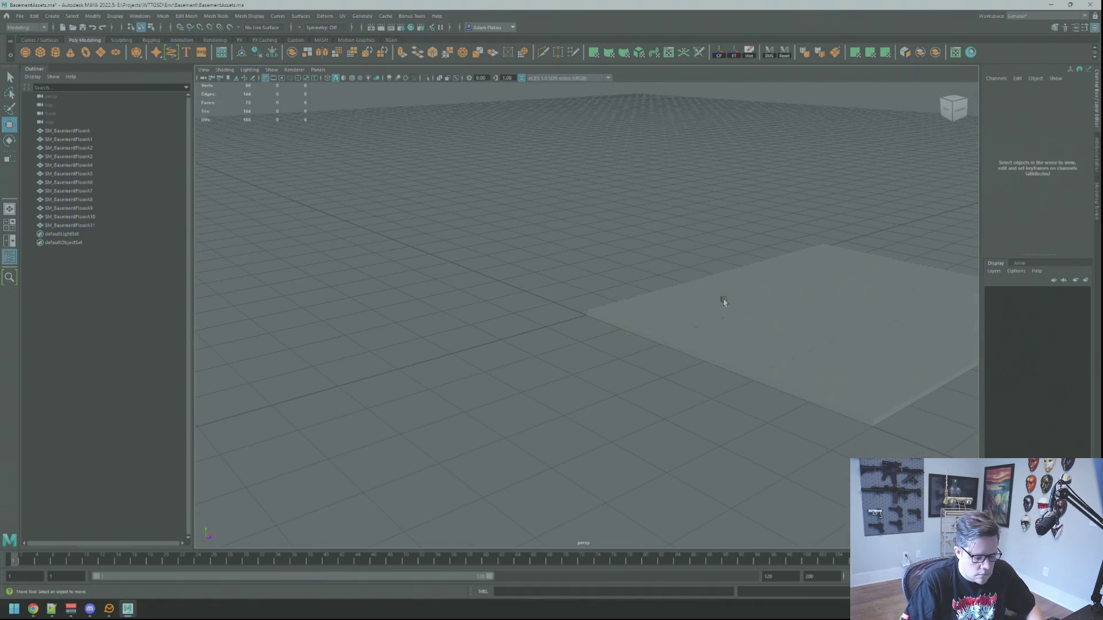
mouse_move(724, 302)
left_mouse_down()
mouse_move(542, 295)
mouse_move(556, 281)
mouse_move(667, 295)
mouse_move(566, 284)
mouse_move(499, 252)
left_mouse_up()
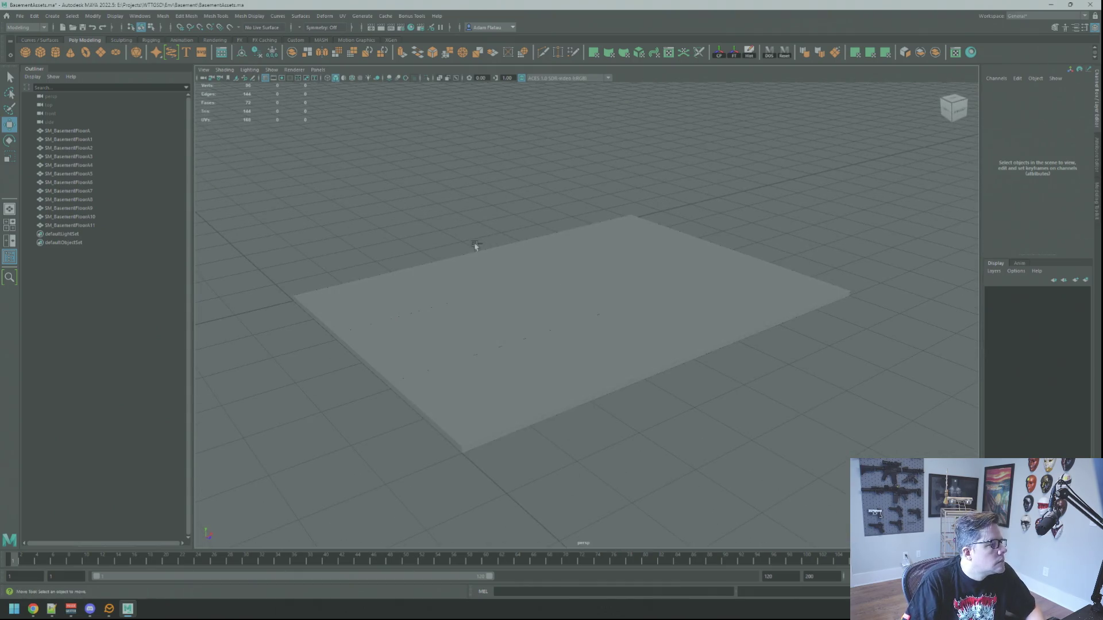
left_click(19, 15)
left_click(72, 114)
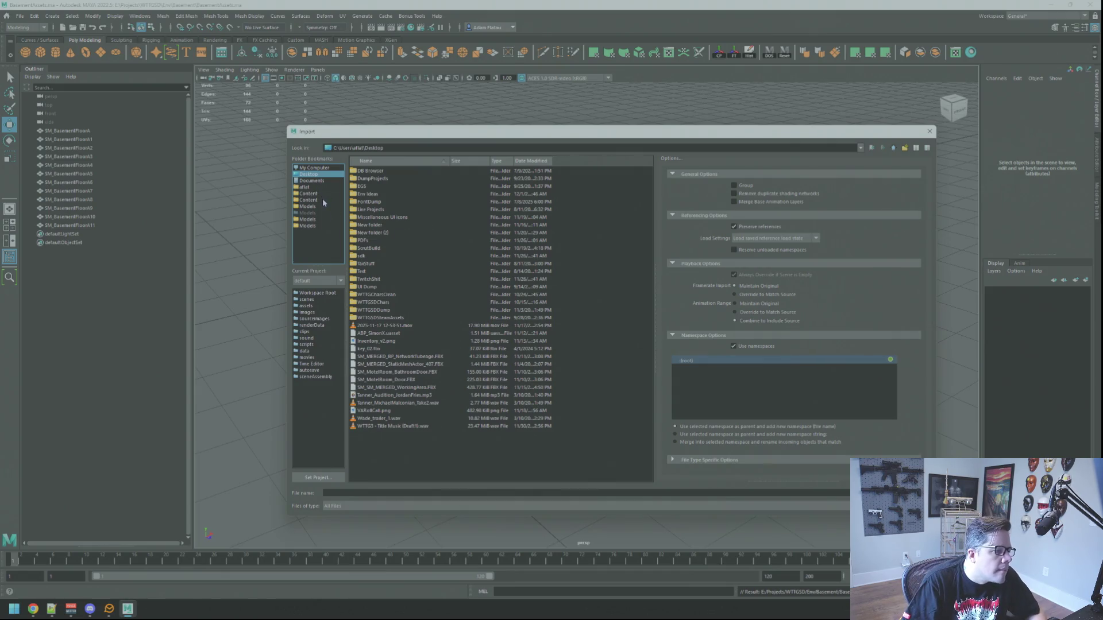
In the import browser, go to 3D Models, then edit the path up to the Content folder.
left_click(320, 226)
scroll(443, 251, "down", 20)
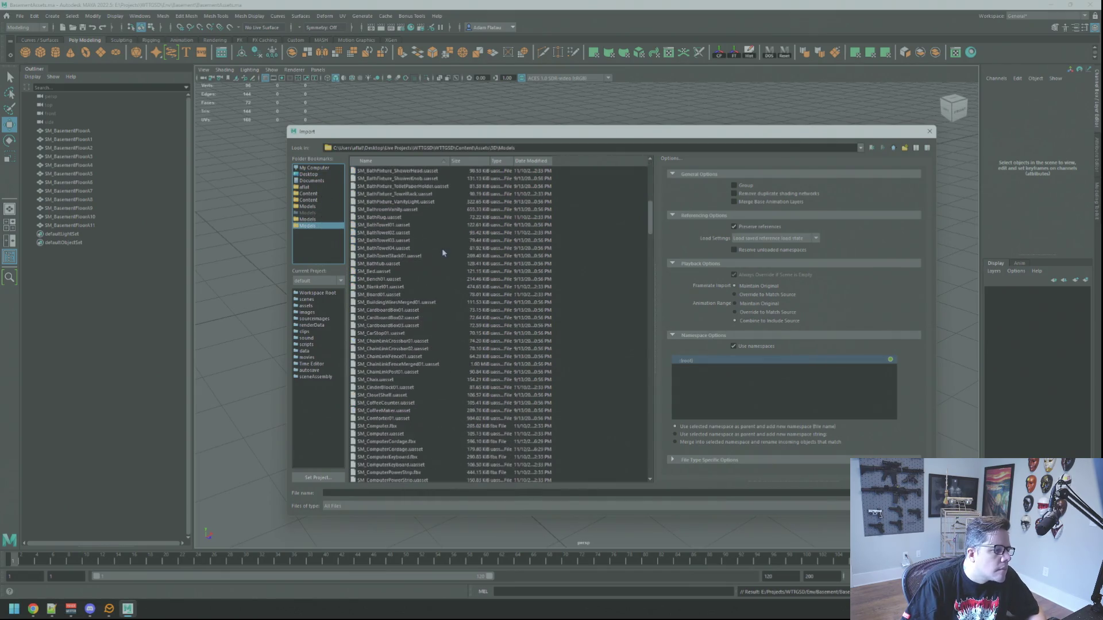
scroll(447, 251, "down", 20)
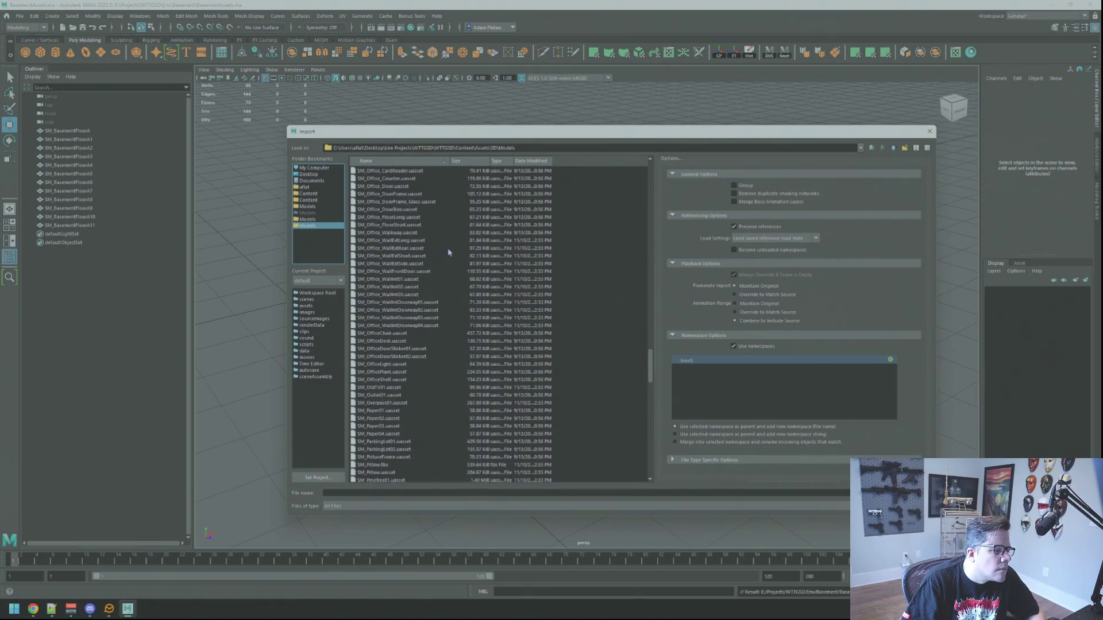
double_click(507, 148)
key("BackSpace")
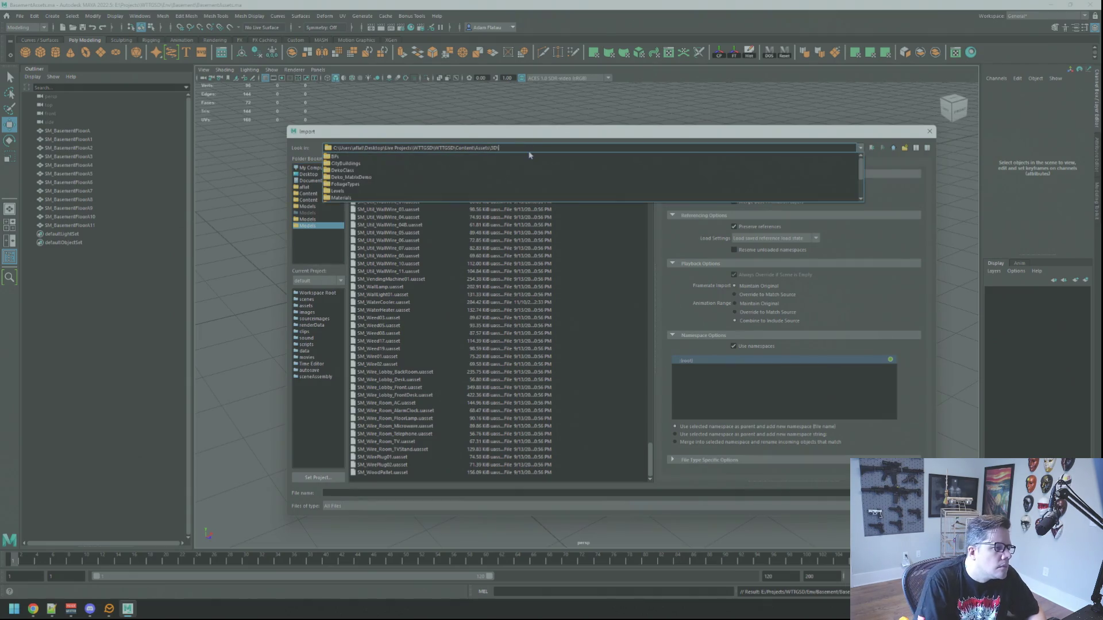
key("BackSpace")
key("BackSpace")
key("BackSpace")
key("Return")
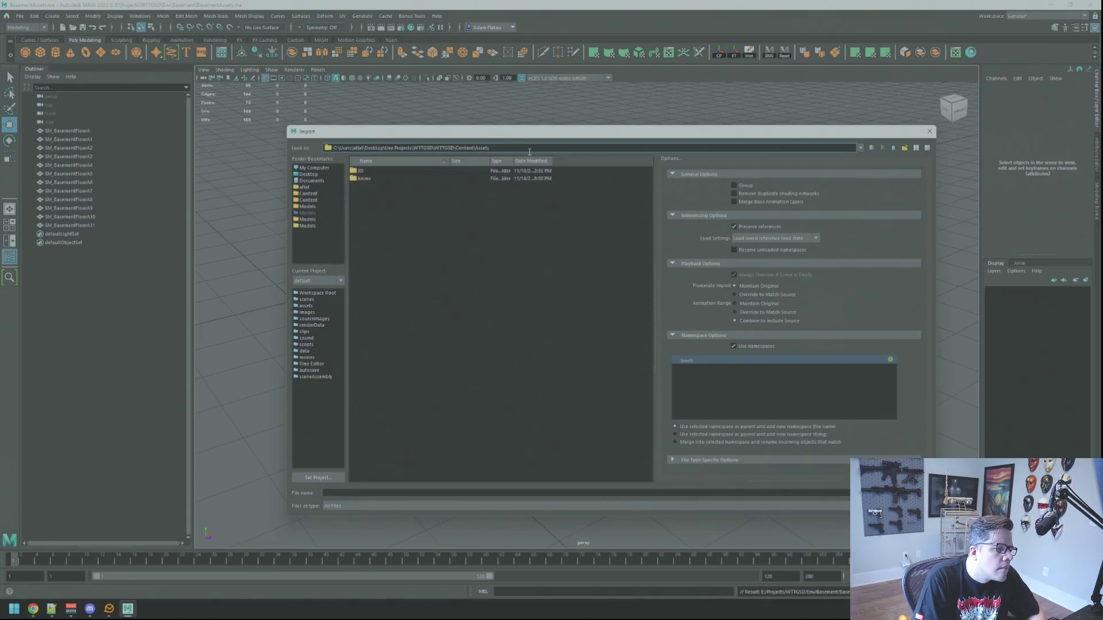
key("BackSpace")
key("BackSpace")
key("BackSpace")
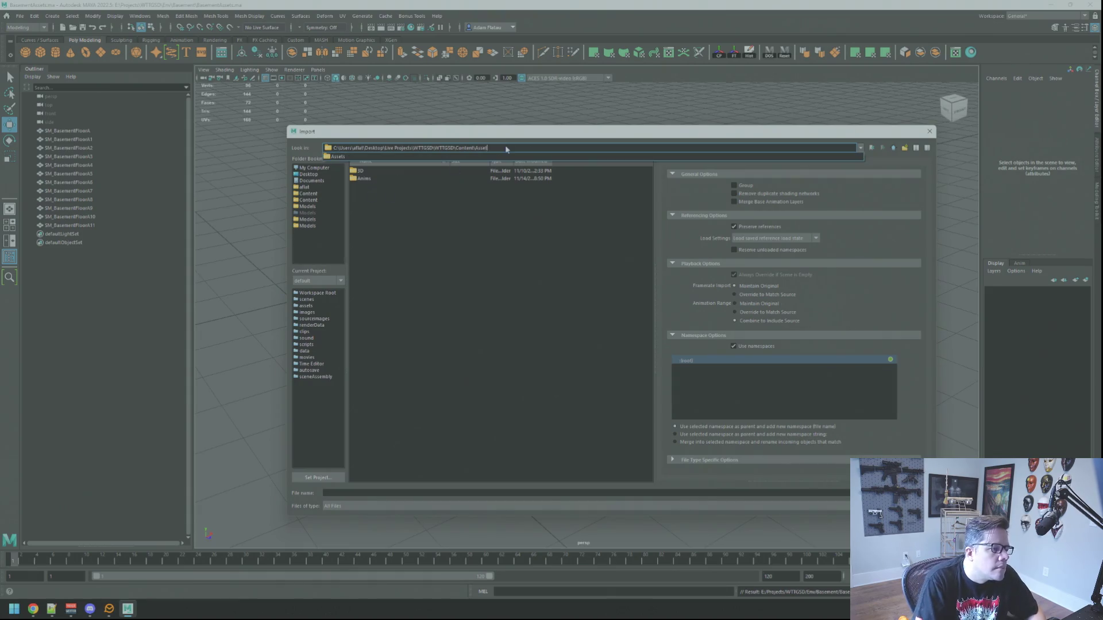
key("Return")
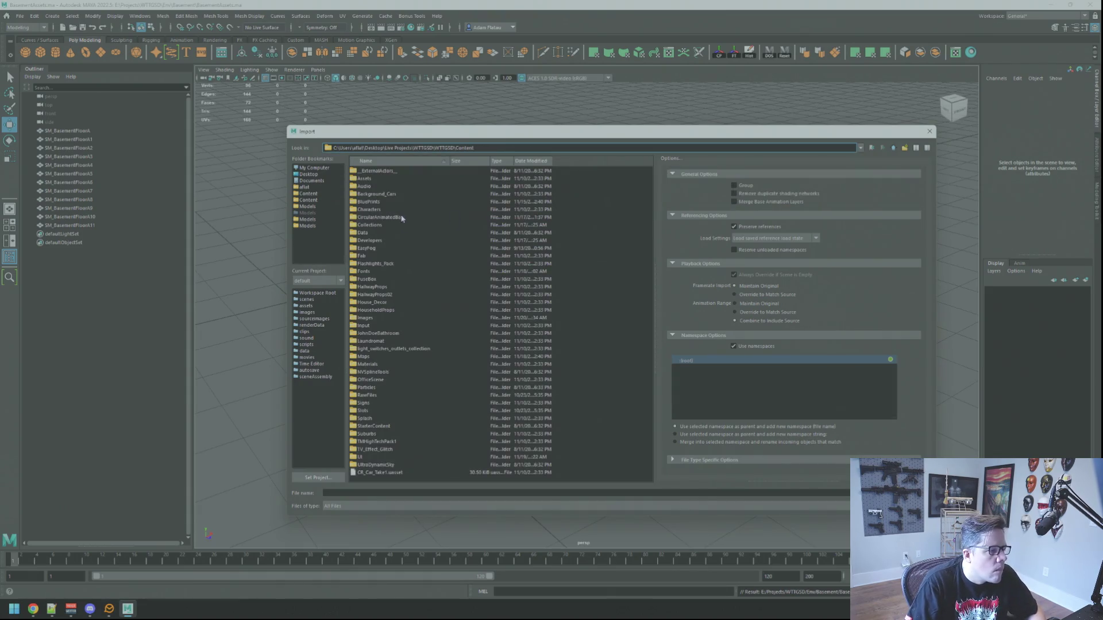
Open Characters > Simon, then change the path to the Ben character folder.
double_click(400, 210)
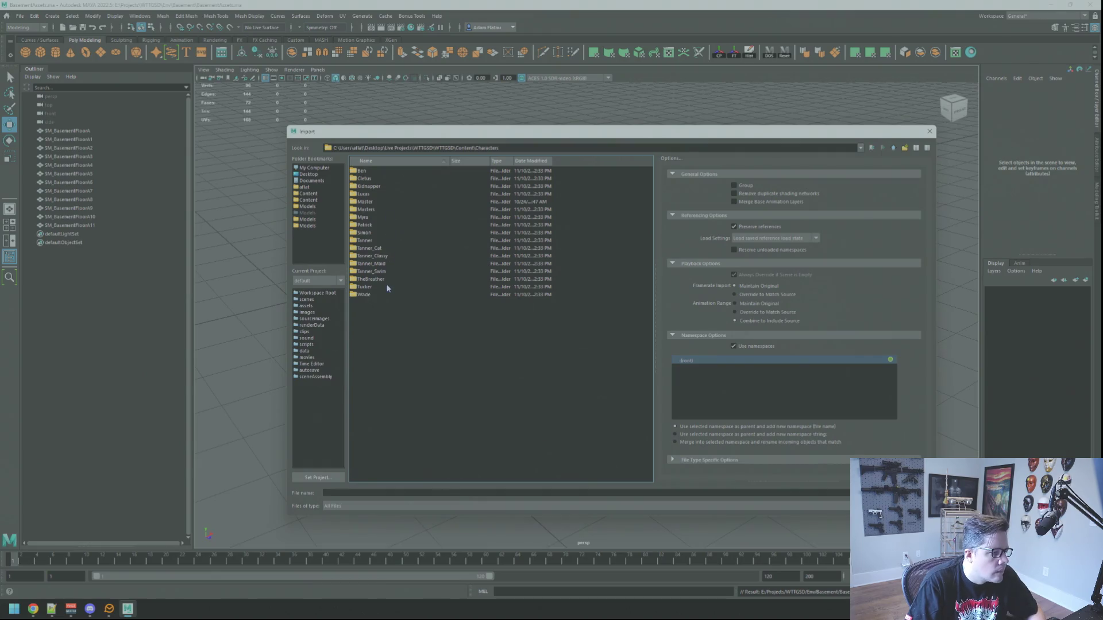
double_click(388, 232)
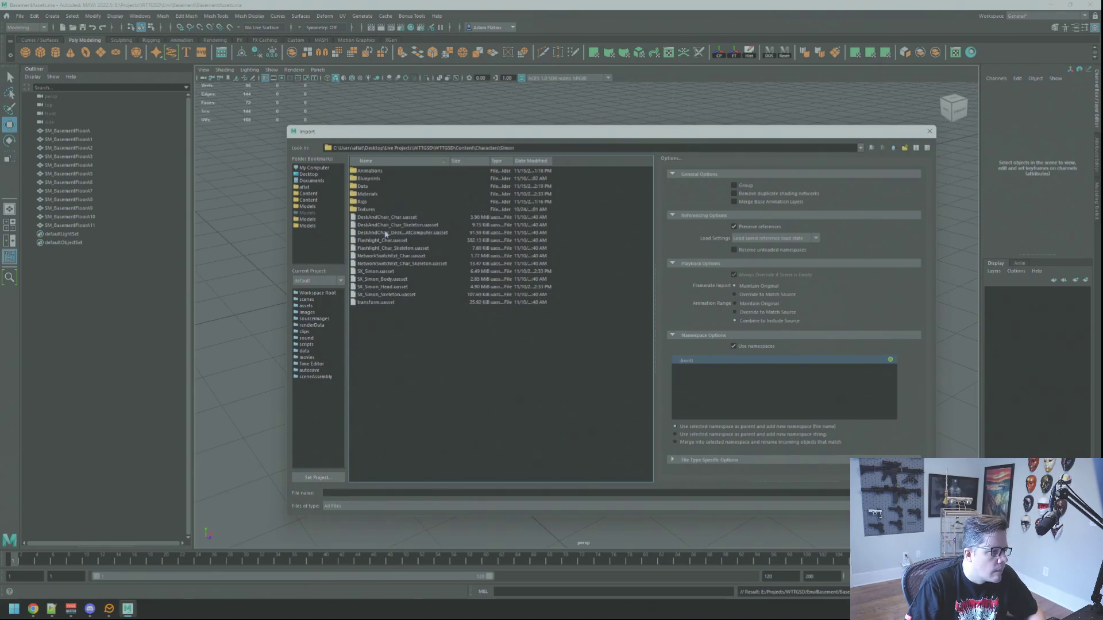
double_click(485, 148)
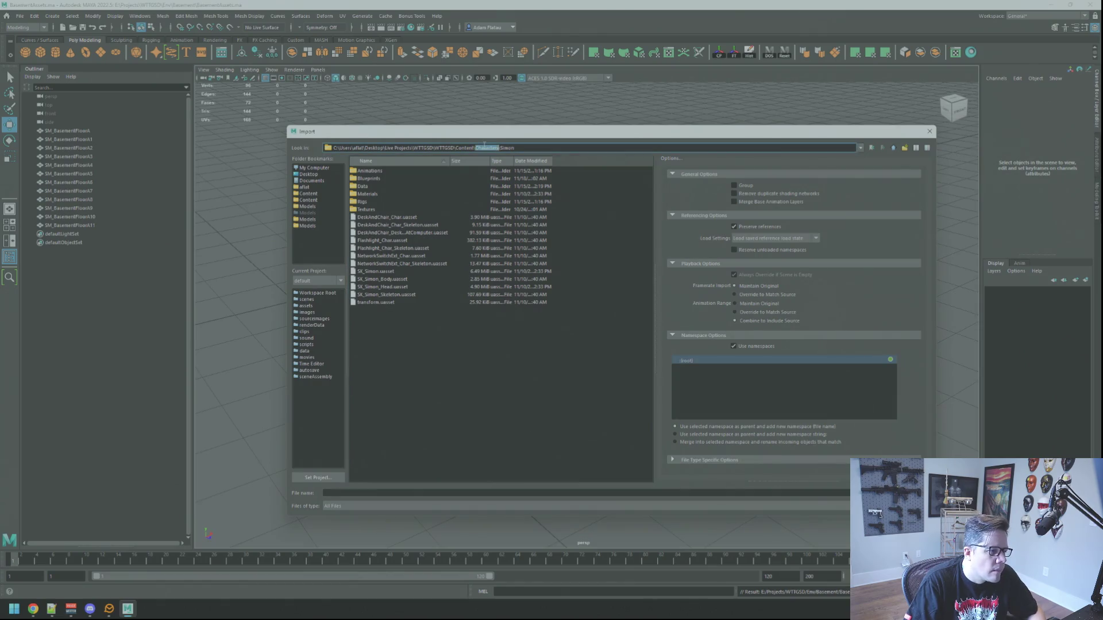
left_click(484, 147)
left_click_drag(500, 148, 549, 148)
type("Ben")
key("Return")
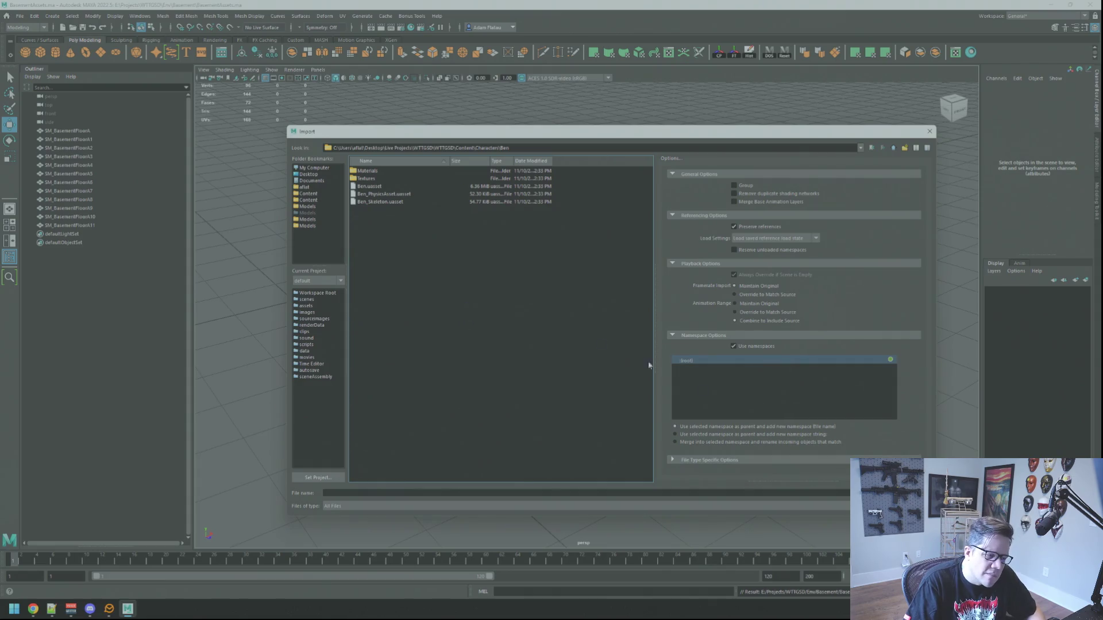
Cancel the import and frame the floor plane, orbiting around it.
key("Escape")
mouse_move(792, 401)
left_mouse_down()
mouse_move(576, 249)
mouse_move(554, 238)
mouse_move(517, 247)
left_mouse_up()
scroll(549, 244, "up", 3)
left_click(552, 308)
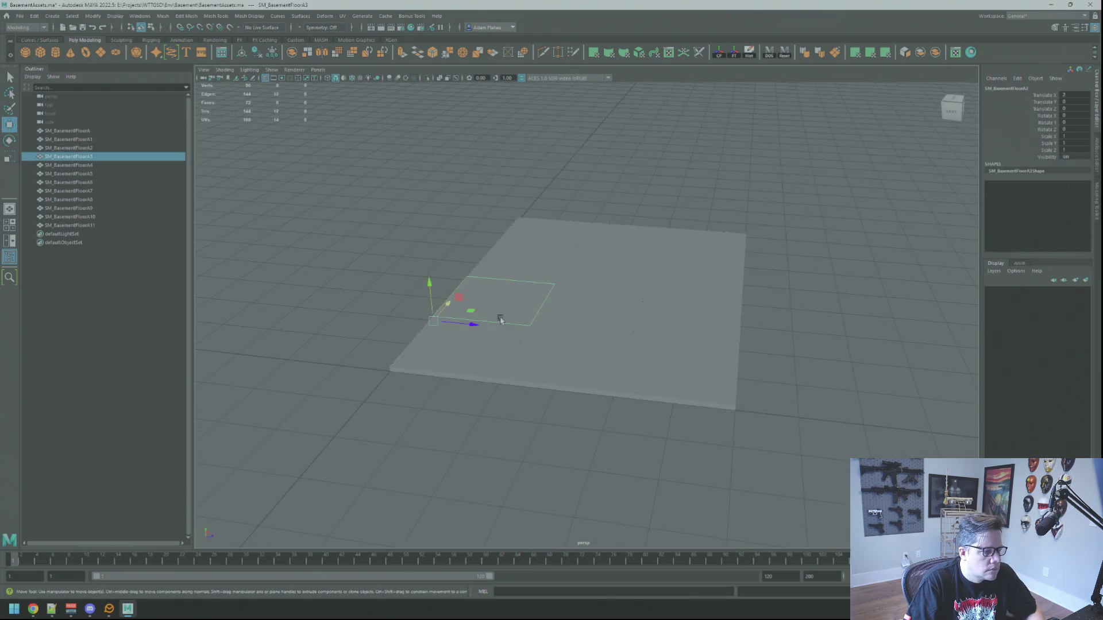
key("f")
scroll(552, 308, "down", 5)
mouse_move(553, 309)
left_mouse_down()
mouse_move(697, 308)
mouse_move(571, 266)
mouse_move(506, 351)
left_mouse_up()
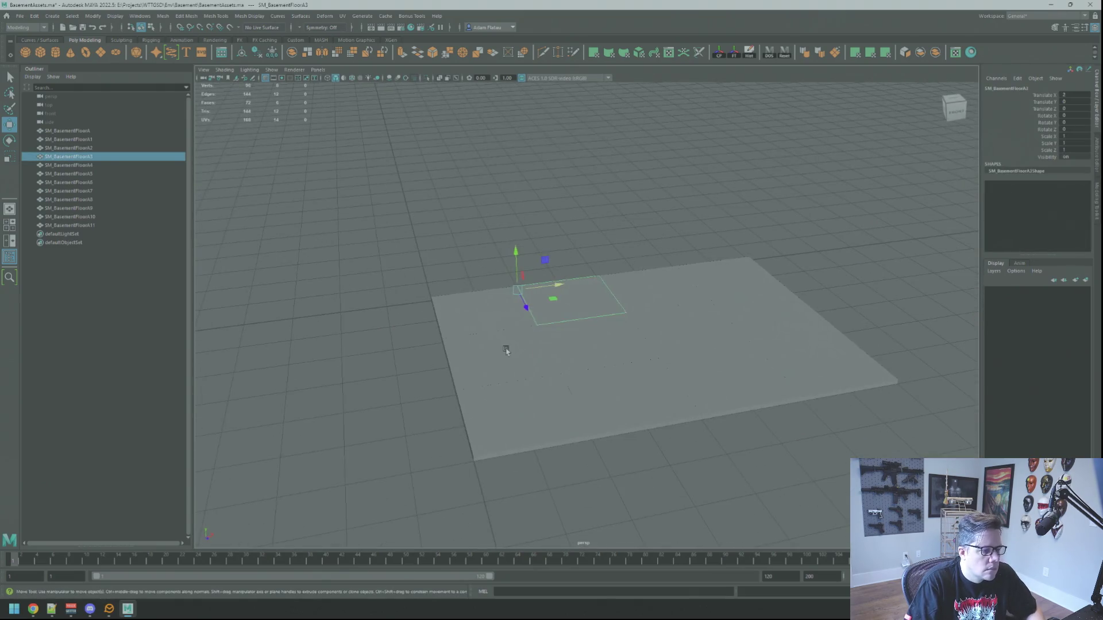
left_click(563, 244)
mouse_move(563, 244)
left_mouse_down()
mouse_move(589, 306)
mouse_move(502, 273)
mouse_move(510, 277)
left_mouse_up()
Open and cancel the Open Scene browser, then minimize Maya to show the desktop.
key("ctrl+o")
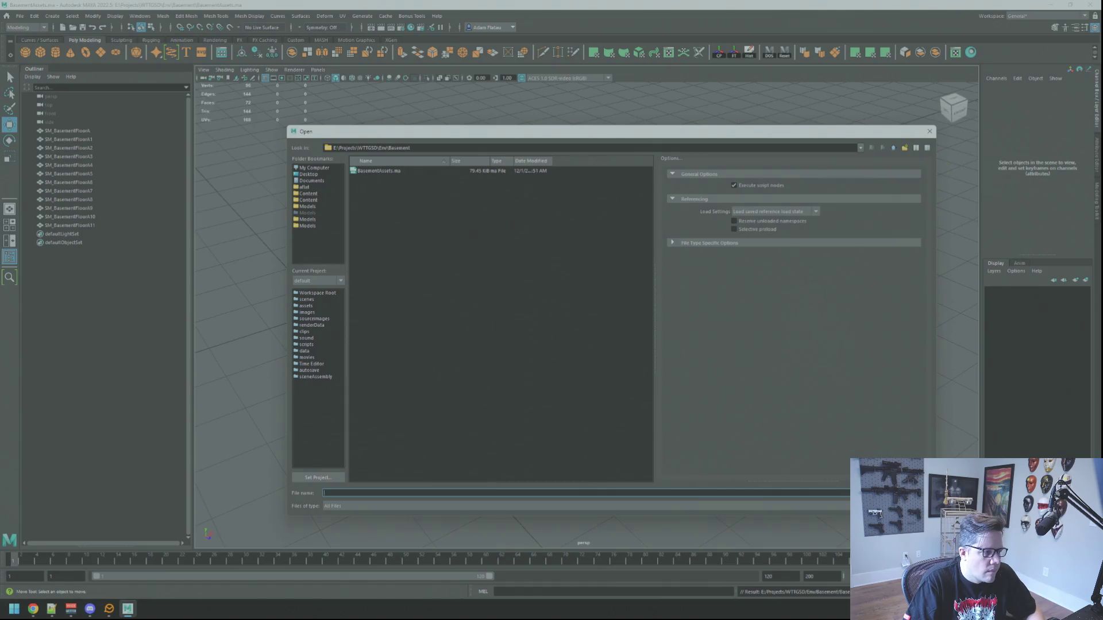
key("Escape")
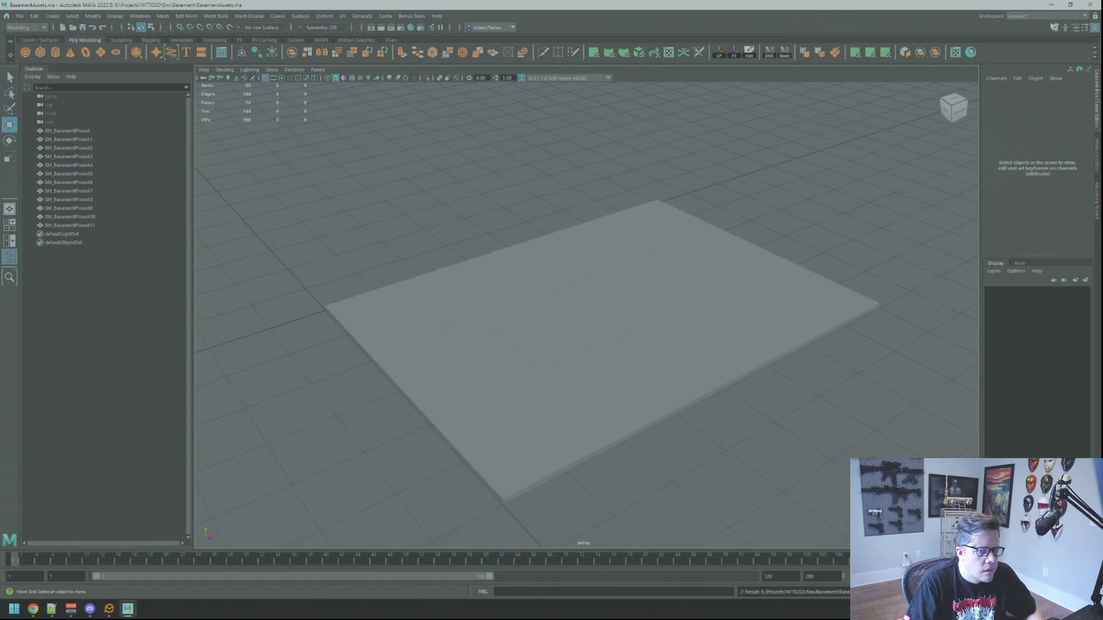
key("super+d")
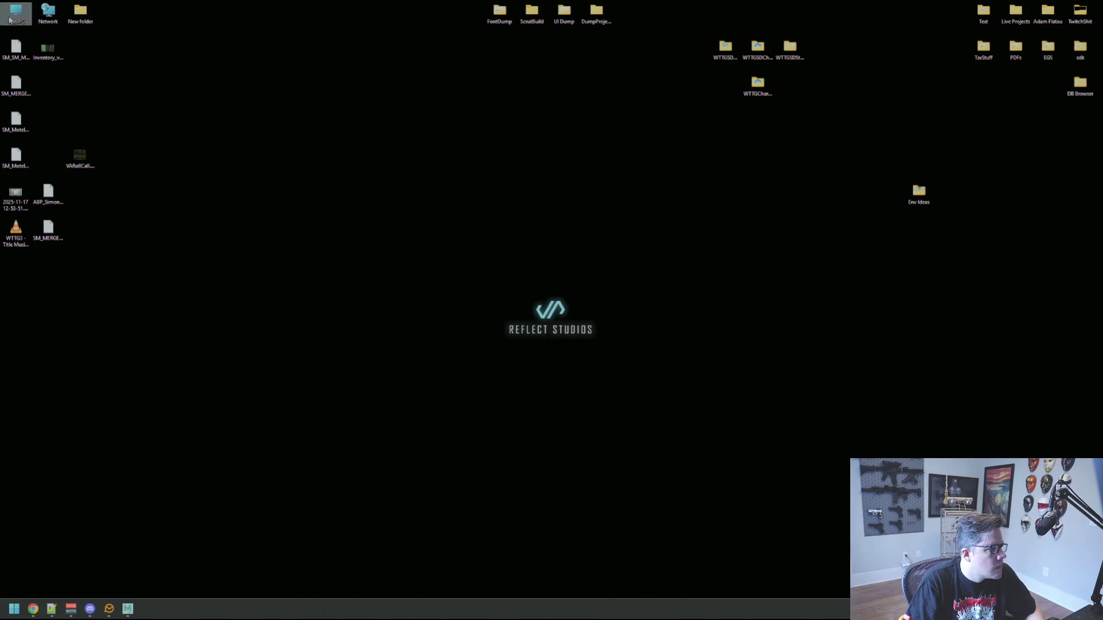
Open This PC and browse Storage (E:) > Projects > WTTGSD, then back up to Storage (E:).
double_click(20, 16)
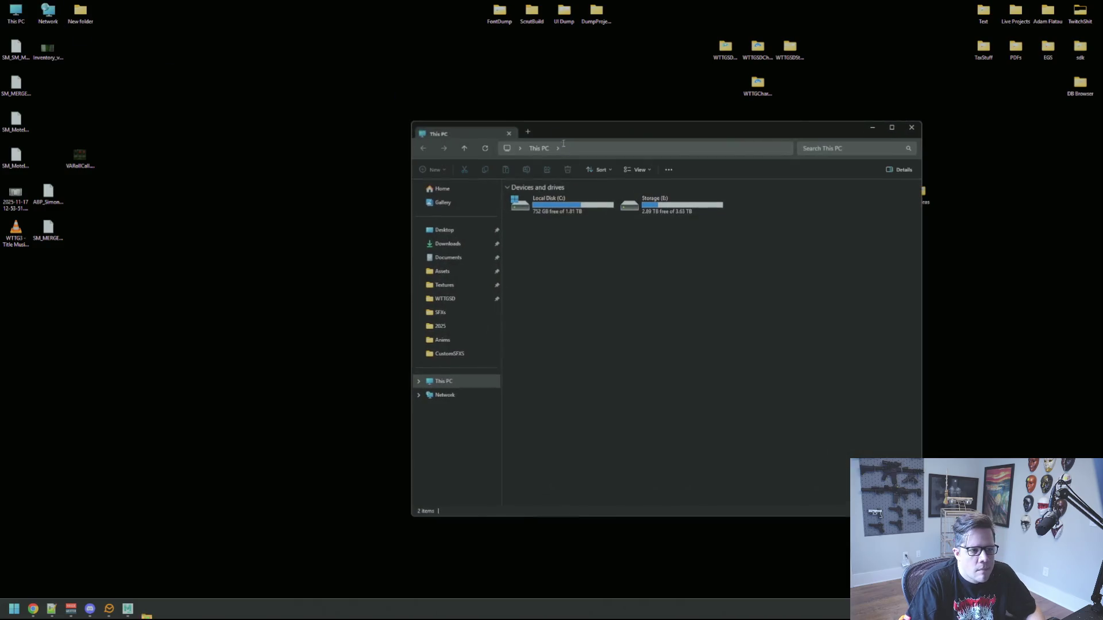
double_click(635, 213)
double_click(561, 247)
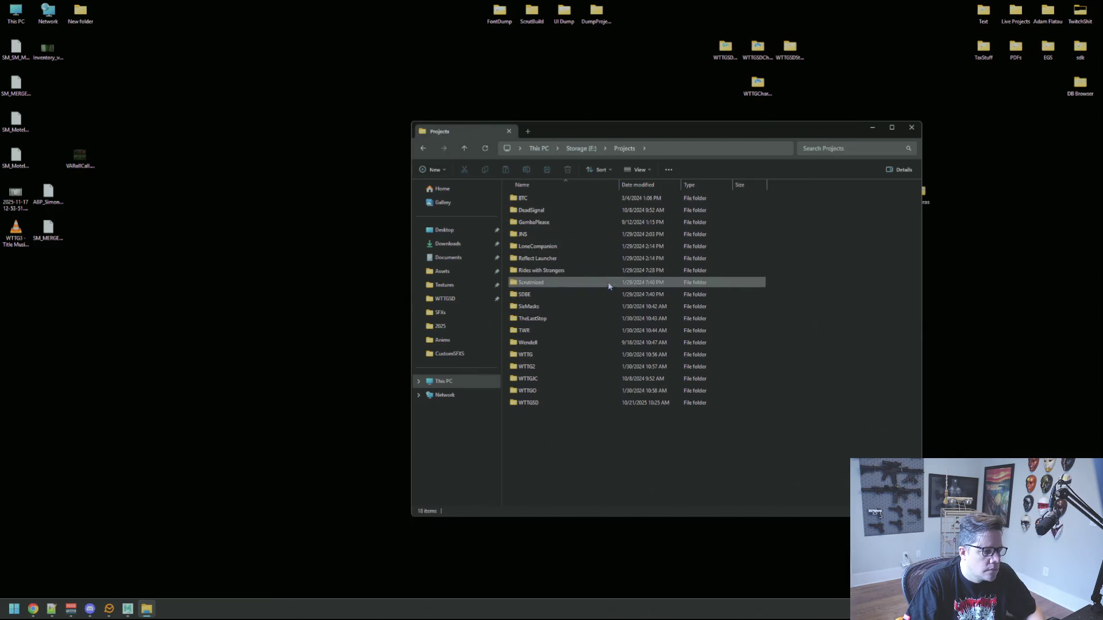
double_click(553, 404)
left_click(624, 148)
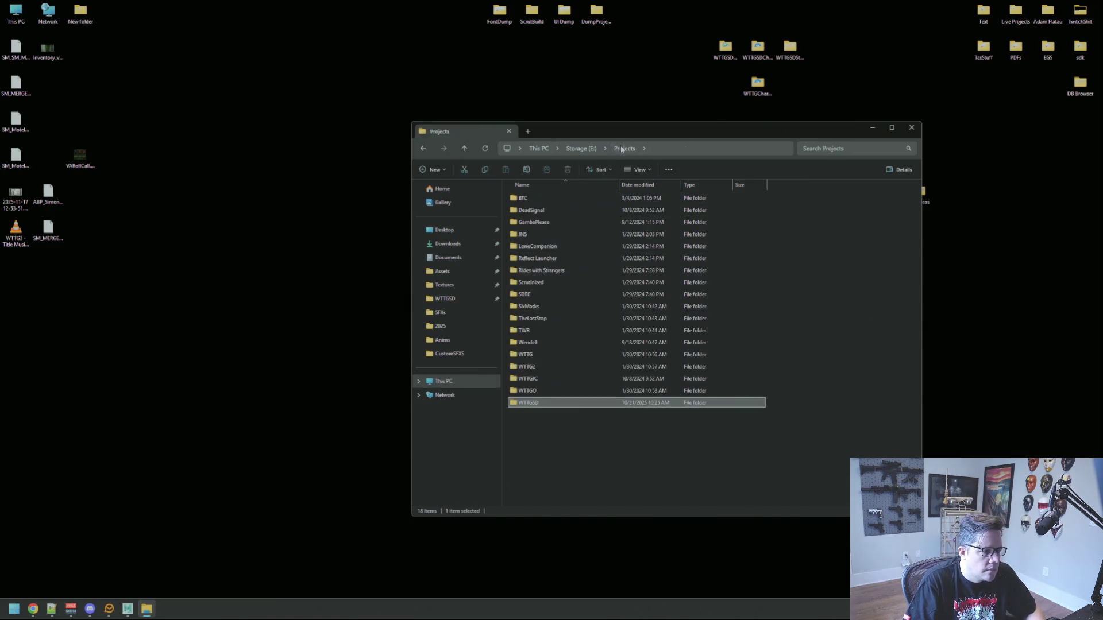
left_click(583, 148)
Open Characters > 2025 > Patrick, then return and open Characters > Simon.
double_click(551, 237)
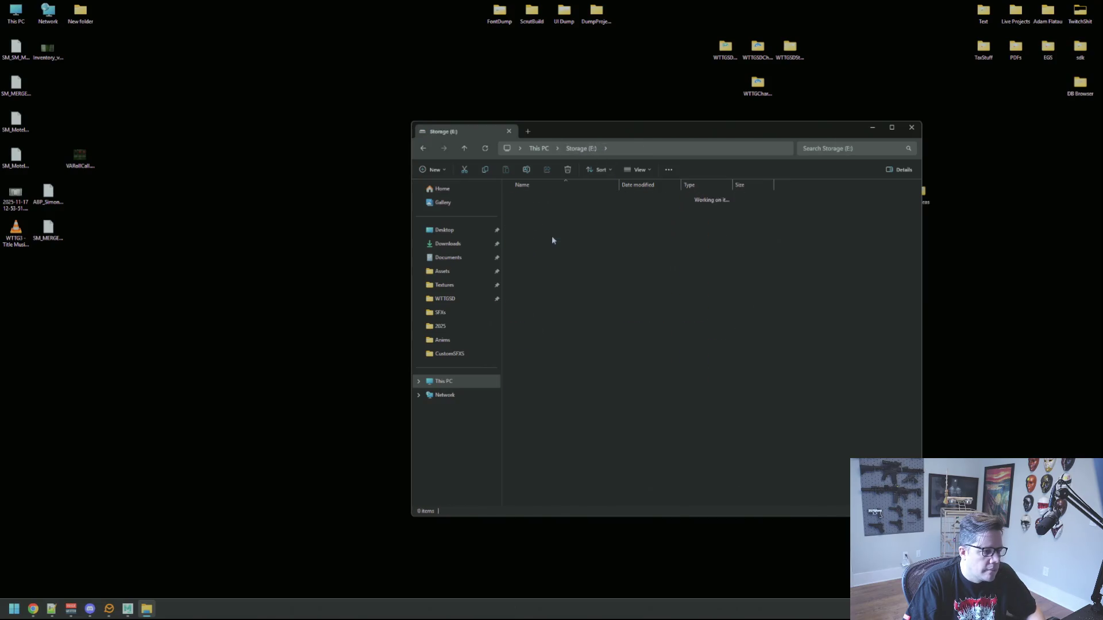
double_click(552, 197)
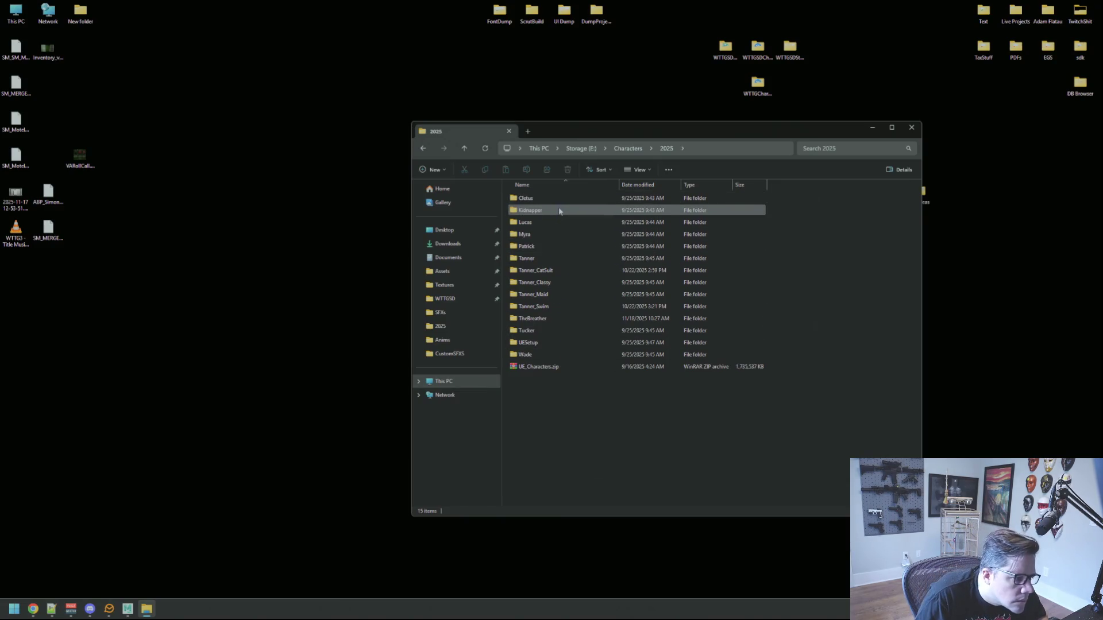
mouse_move(559, 211)
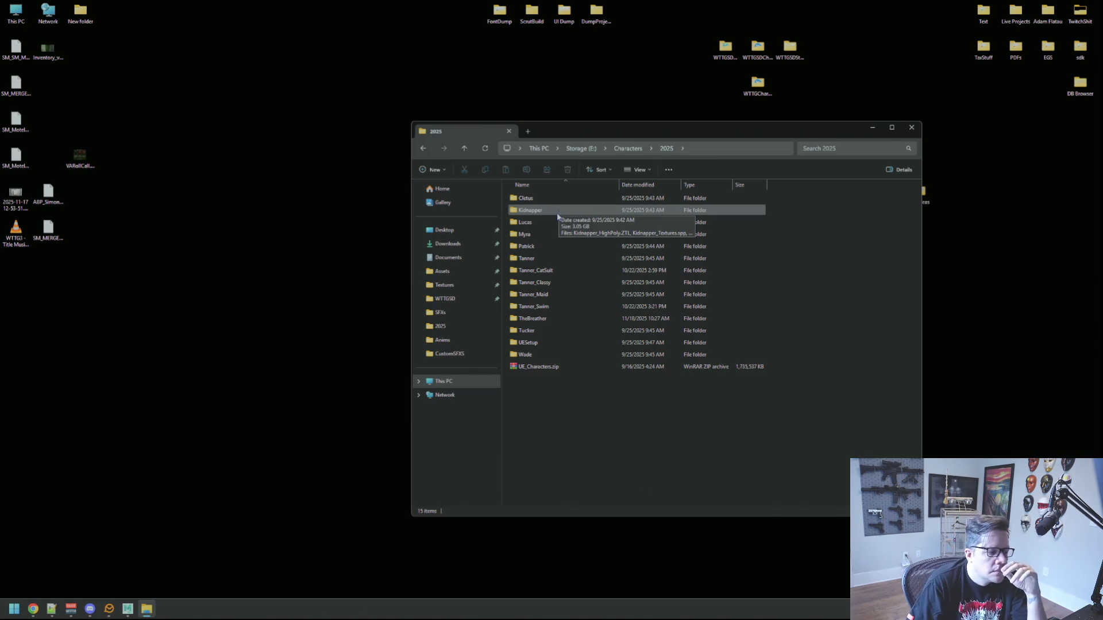
double_click(557, 250)
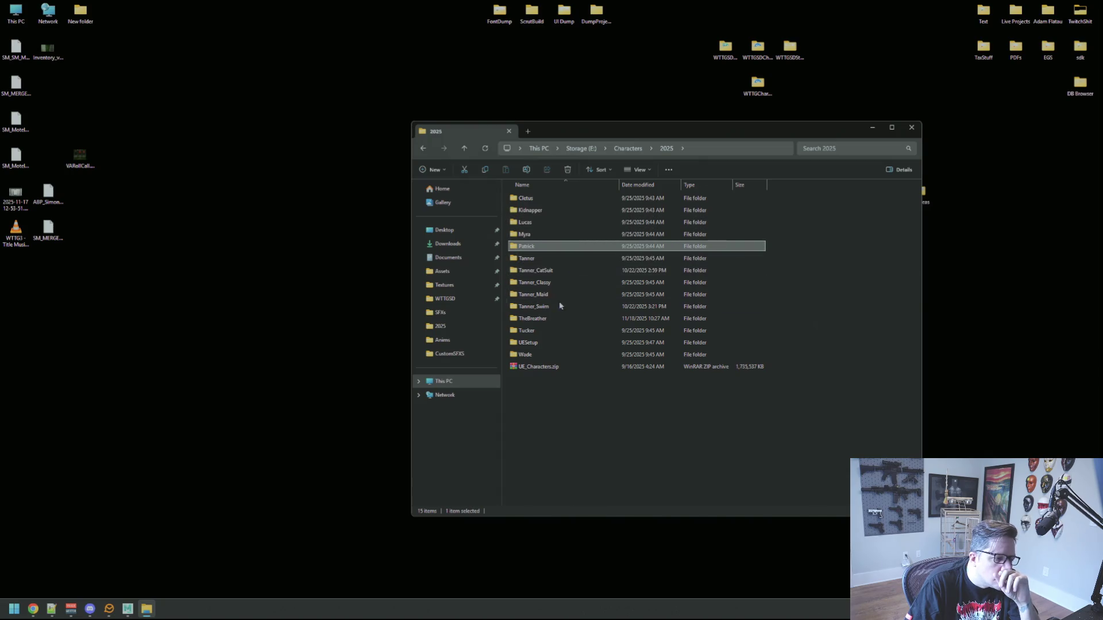
left_click(629, 150)
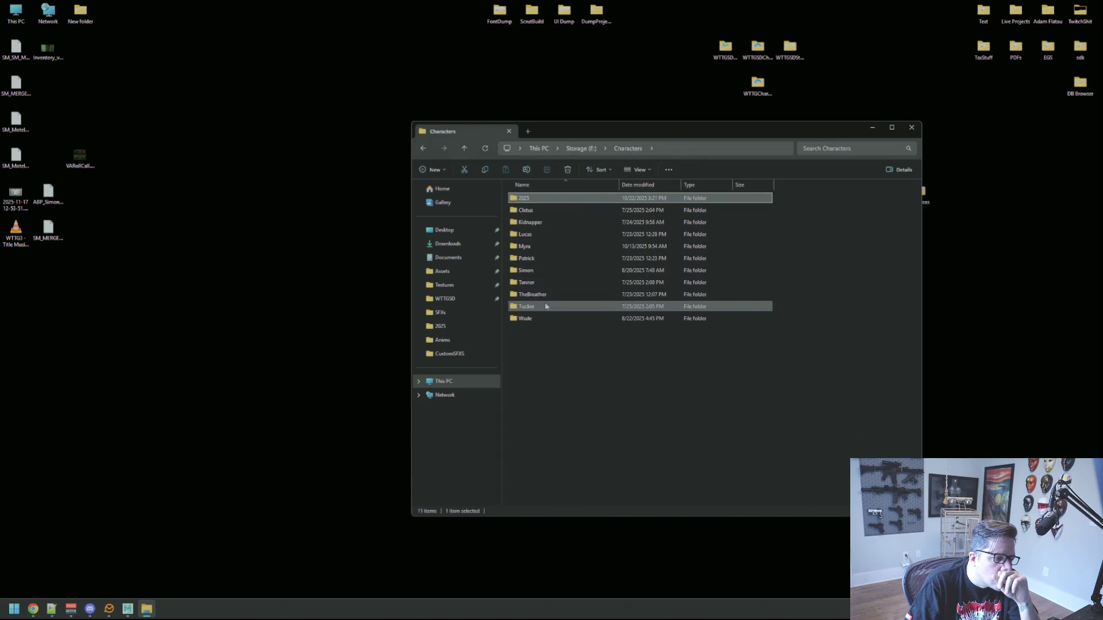
double_click(550, 272)
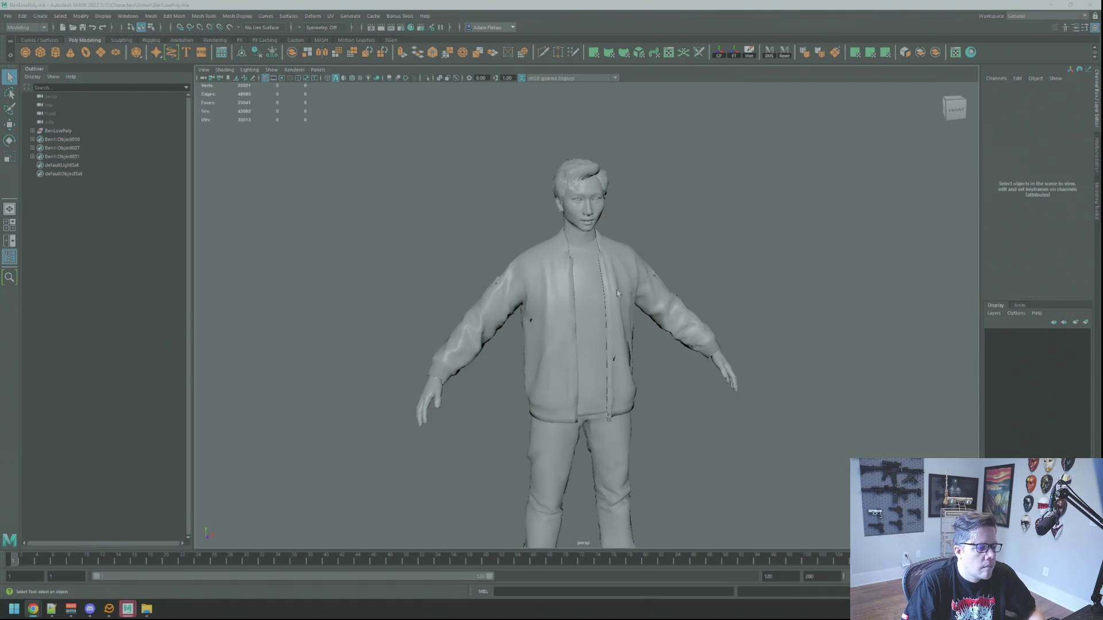
Select all of the character's meshes in BenLowPoly and frame them in view.
scroll(617, 293, "down", 3)
left_click_drag(618, 293, 591, 321)
left_click(592, 322)
key("w")
scroll(434, 256, "up", 3)
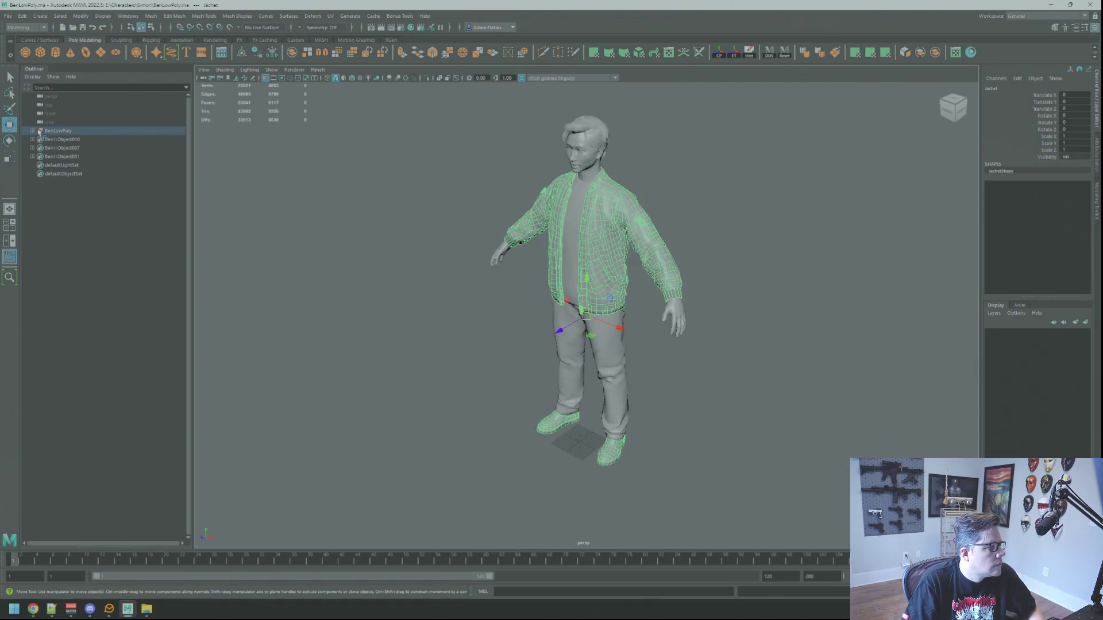
left_click(78, 167)
left_click(74, 132, "shift")
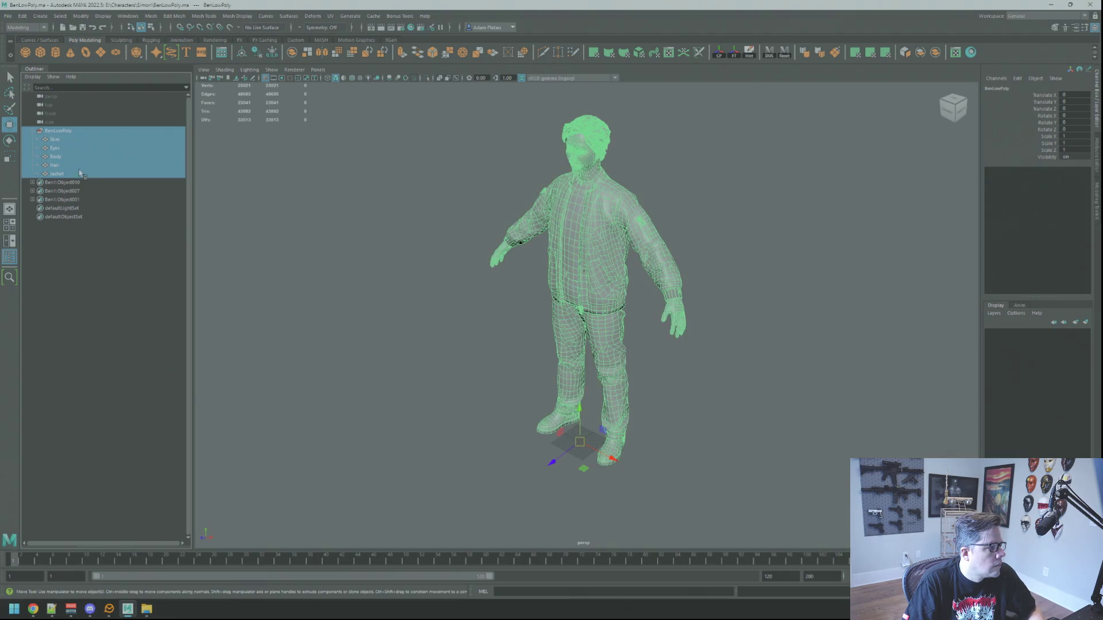
key("f")
left_click_drag(661, 289, 329, 203, "alt")
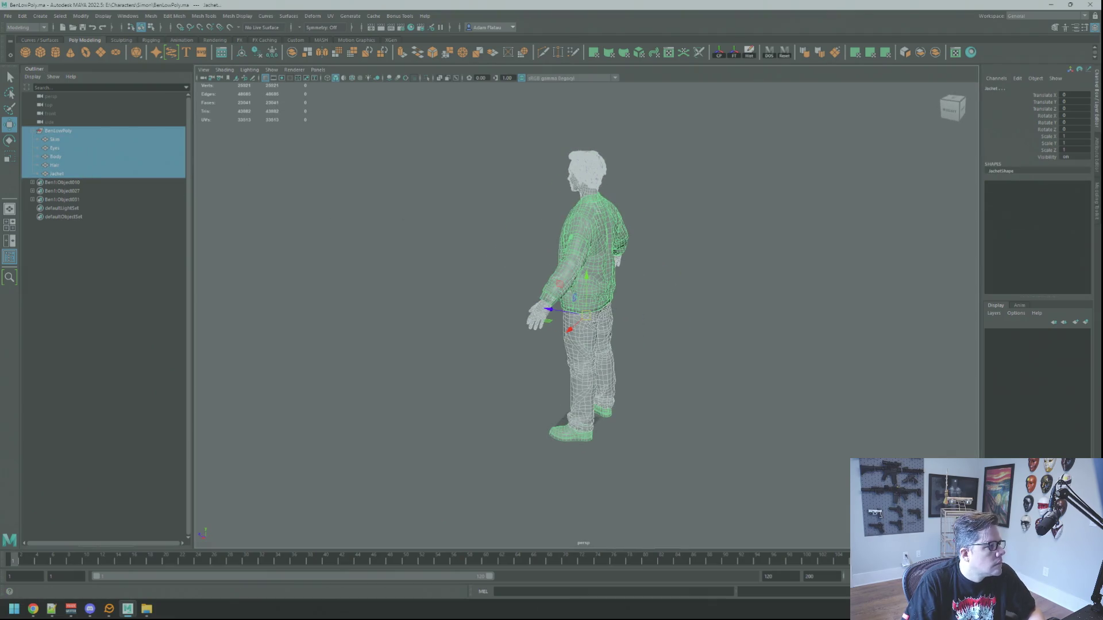
Export the selected character as Simon.fbx and close that Maya session.
left_click(8, 16)
left_click(37, 129)
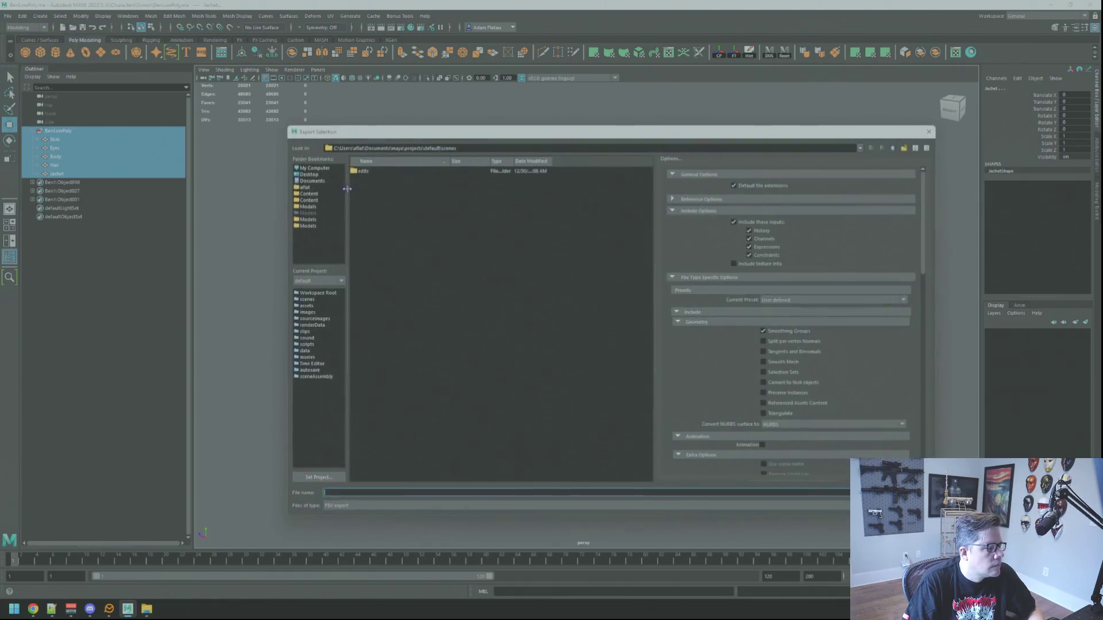
type("Simon")
key("Return")
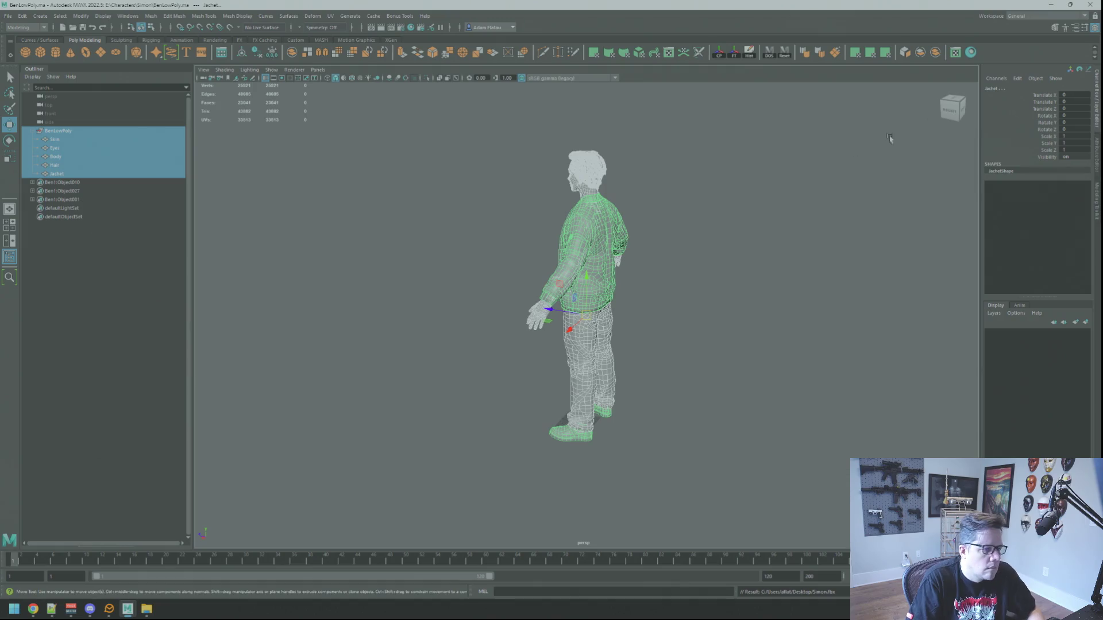
left_click(1092, 5)
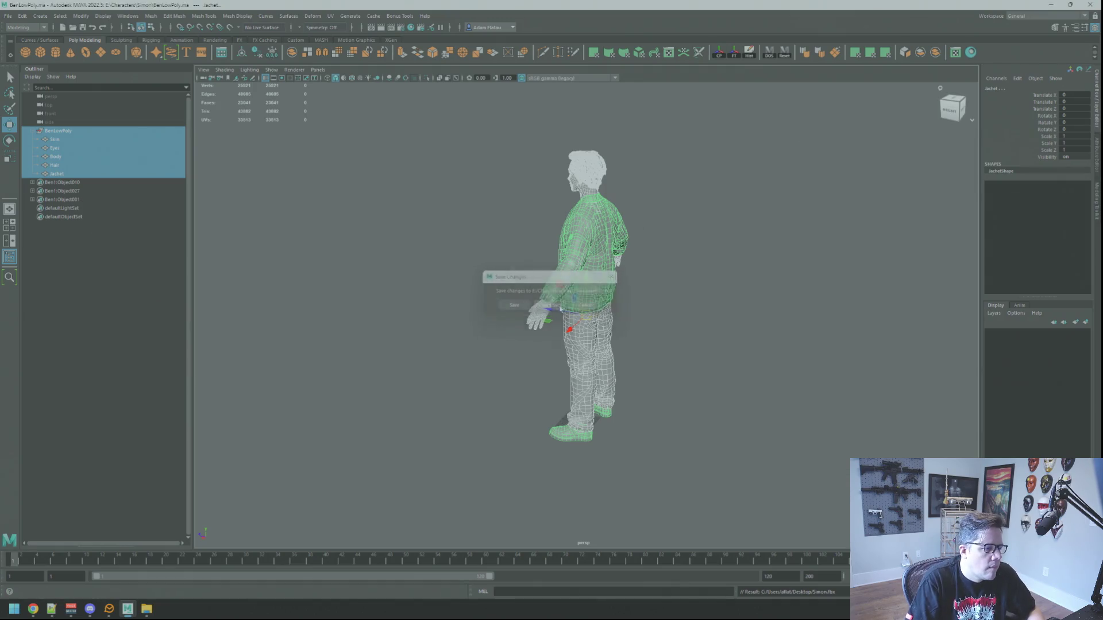
left_click(546, 309)
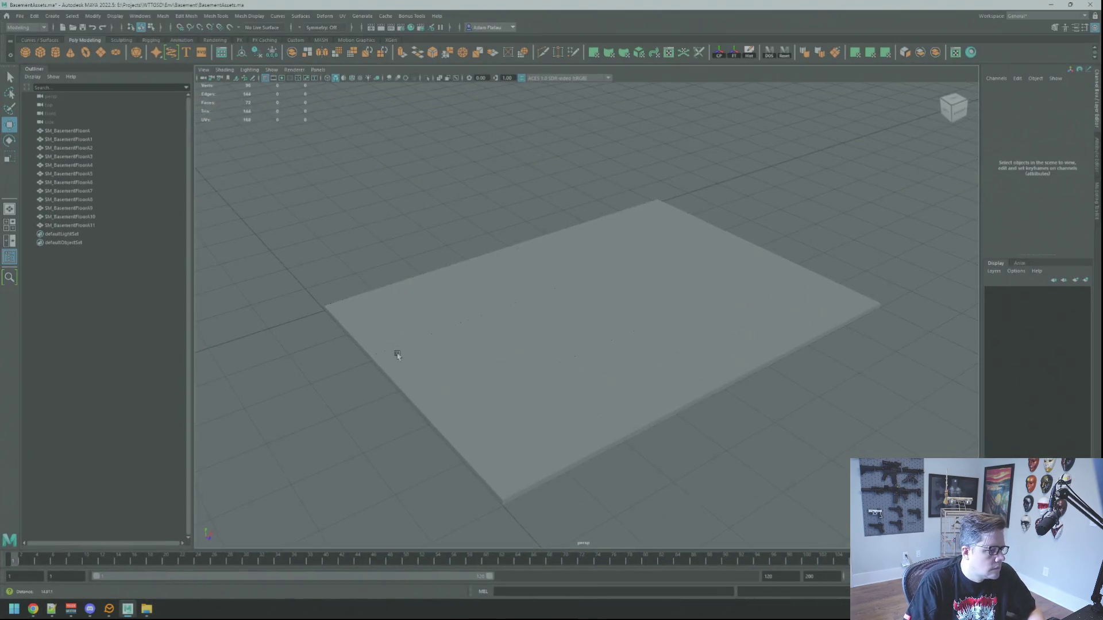
Import Simon.fbx from the Desktop into the BasementAssets scene.
left_click(19, 15)
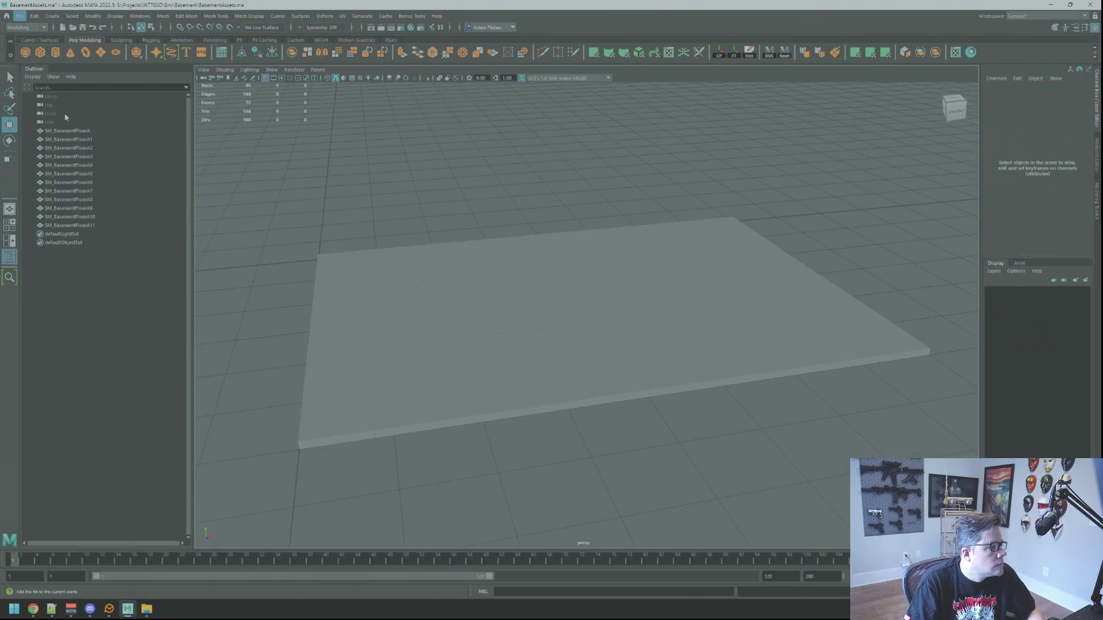
left_click(66, 114)
left_click(308, 174)
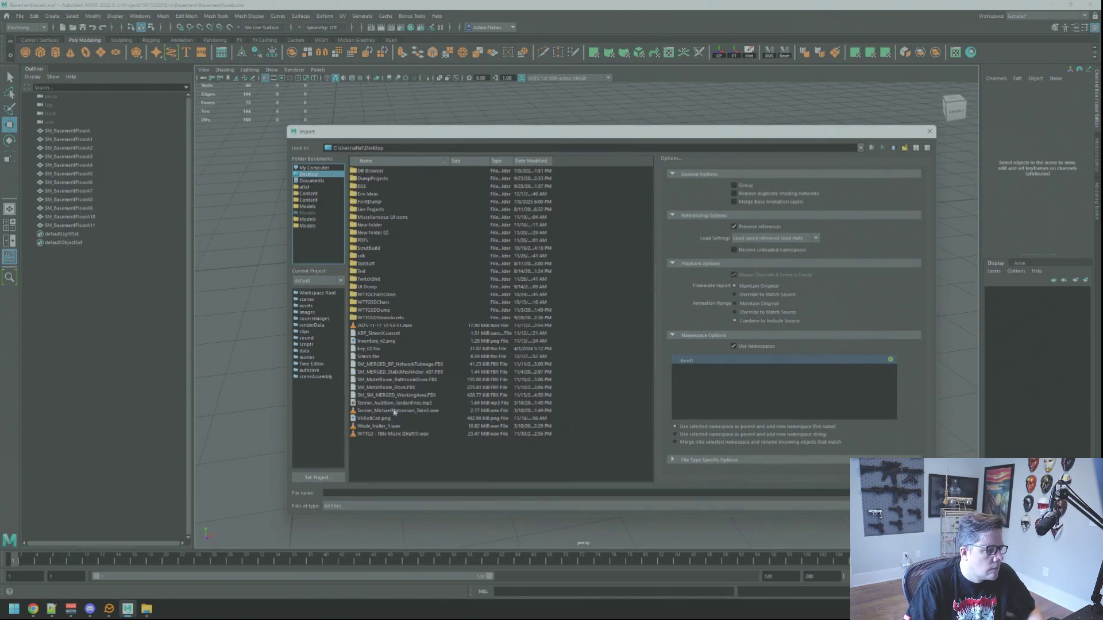
double_click(395, 356)
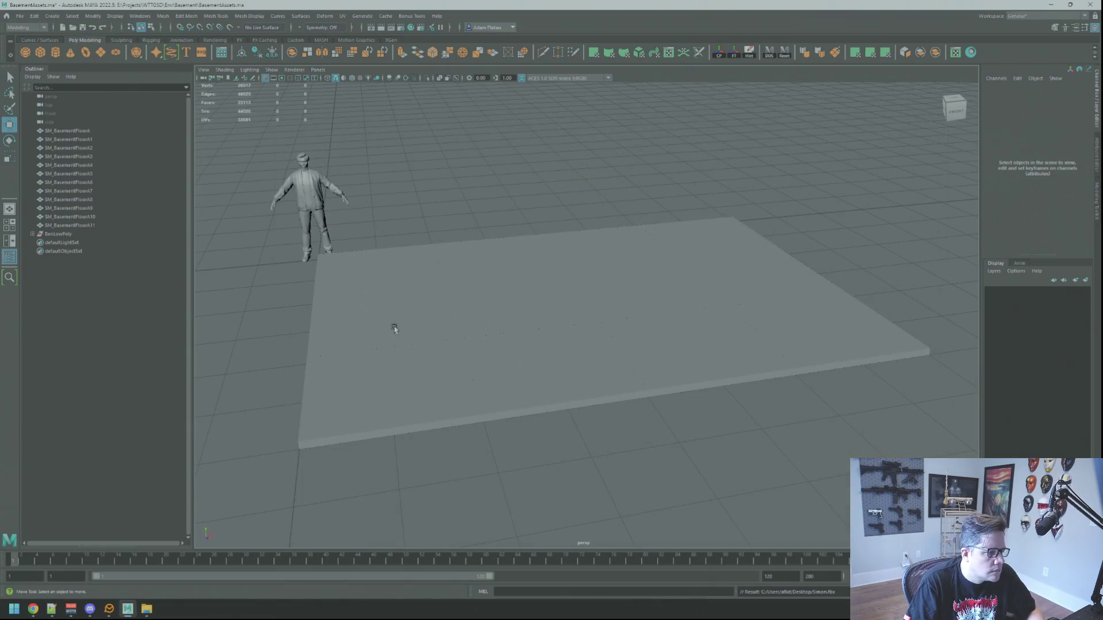
Select the character's Skin through Jacket meshes in the Outliner and frame them.
scroll(395, 331, "down", 5)
left_click_drag(426, 313, 419, 298)
left_click(421, 258)
key("f")
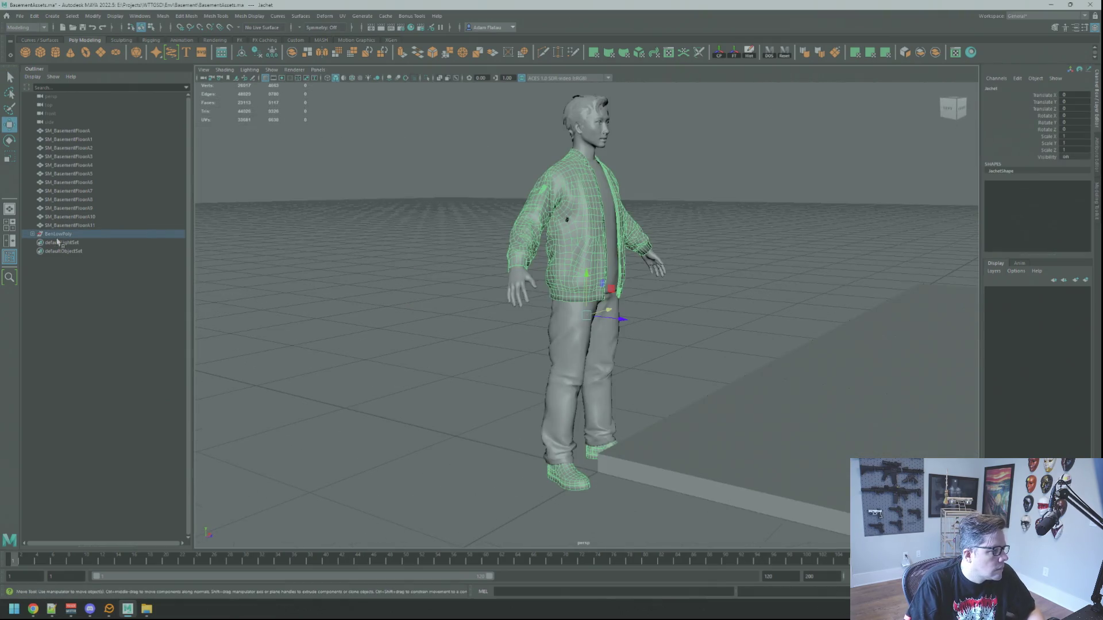
left_click(74, 244)
left_click(73, 278, "shift")
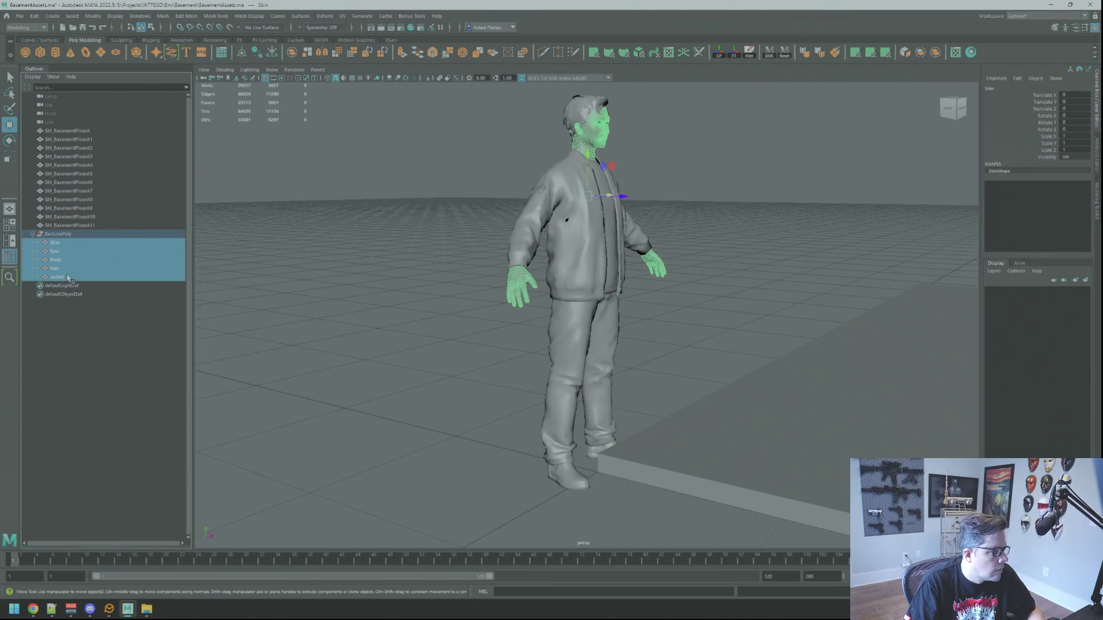
key("f")
scroll(665, 314, "down", 2)
left_click_drag(665, 314, 852, 117, "alt")
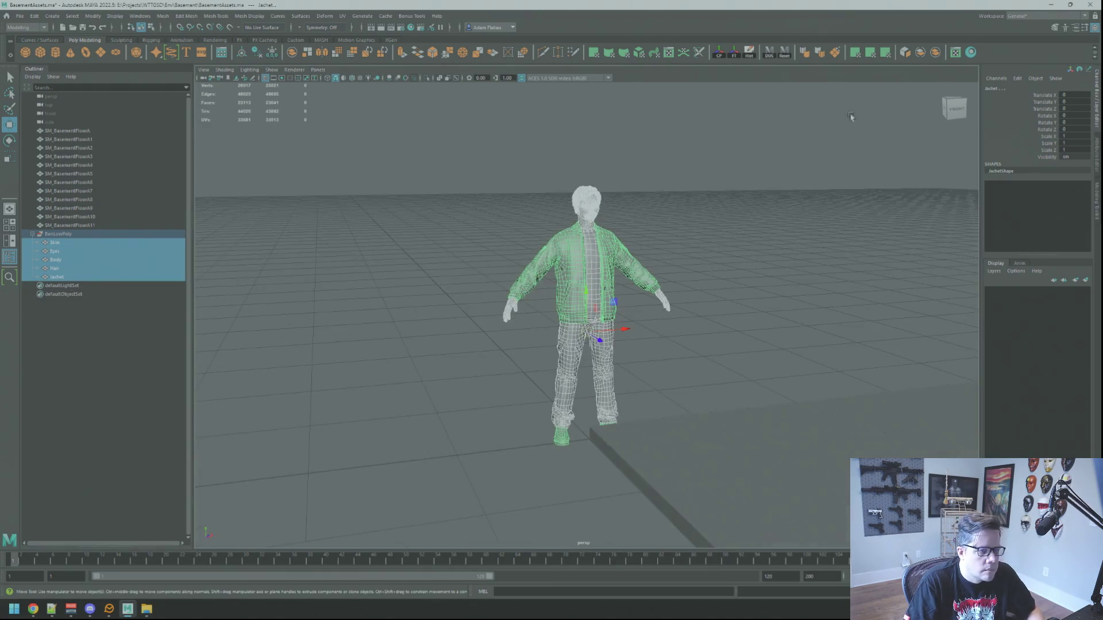
Combine the meshes into one object, delete its history, and pick it for renaming.
left_click(936, 53)
left_click(748, 54)
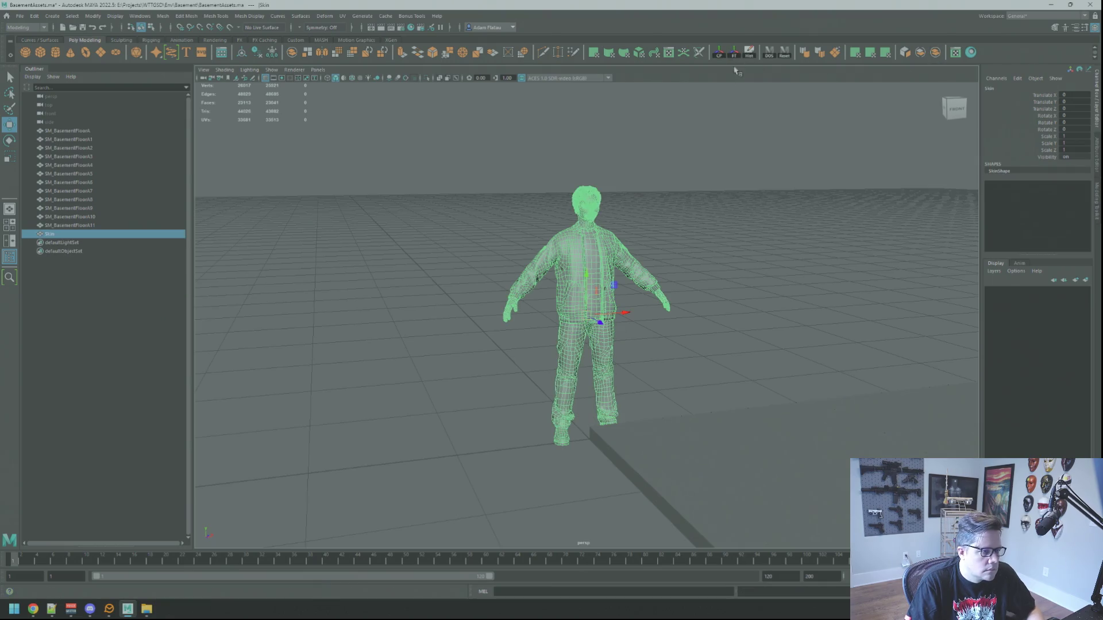
left_click(79, 236)
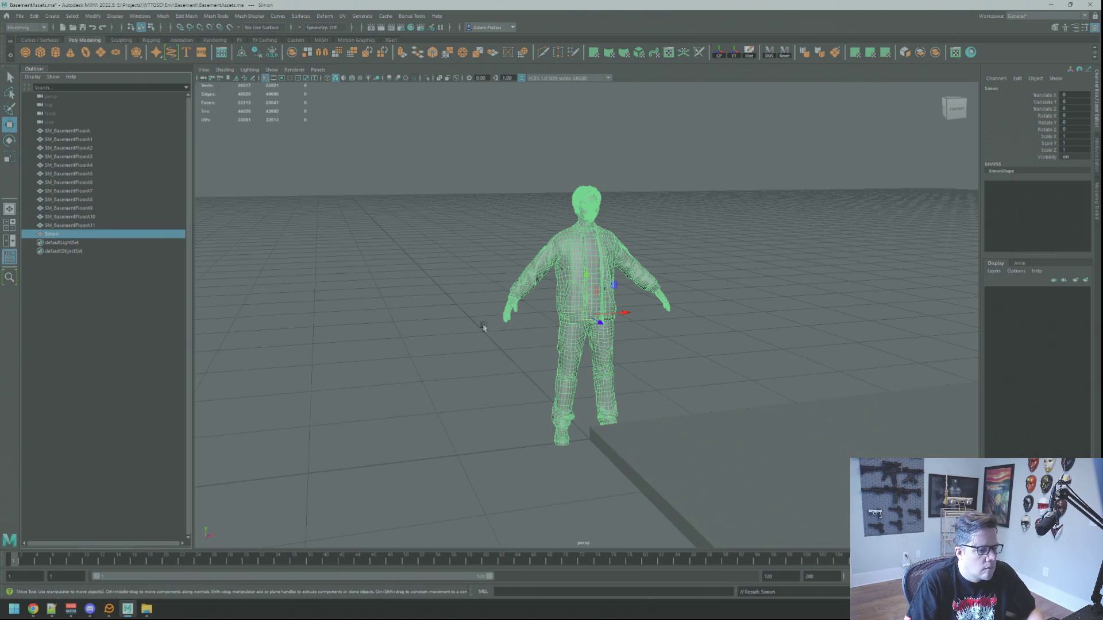
left_click_drag(442, 319, 603, 316)
left_click(679, 266)
mouse_move(679, 265)
left_mouse_down()
mouse_move(578, 319)
mouse_move(596, 276)
left_mouse_up()
Assign the existing blinn1 material to Simon.
left_click(596, 275)
right_click(597, 276)
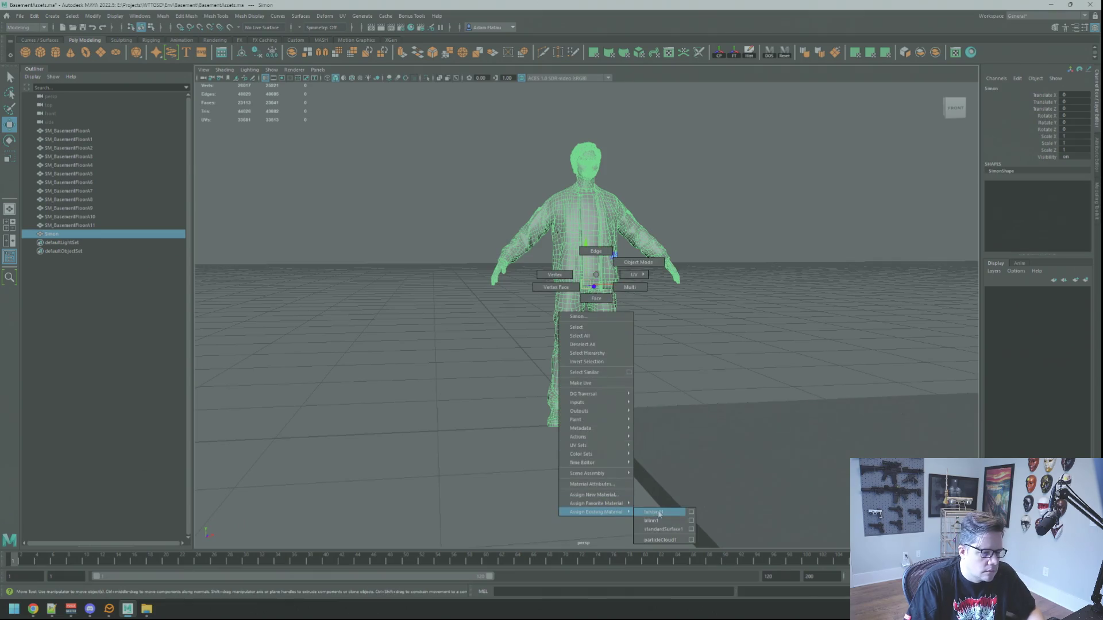
left_click(659, 518)
mouse_move(665, 443)
left_mouse_down()
mouse_move(495, 328)
mouse_move(642, 302)
mouse_move(636, 315)
left_mouse_up()
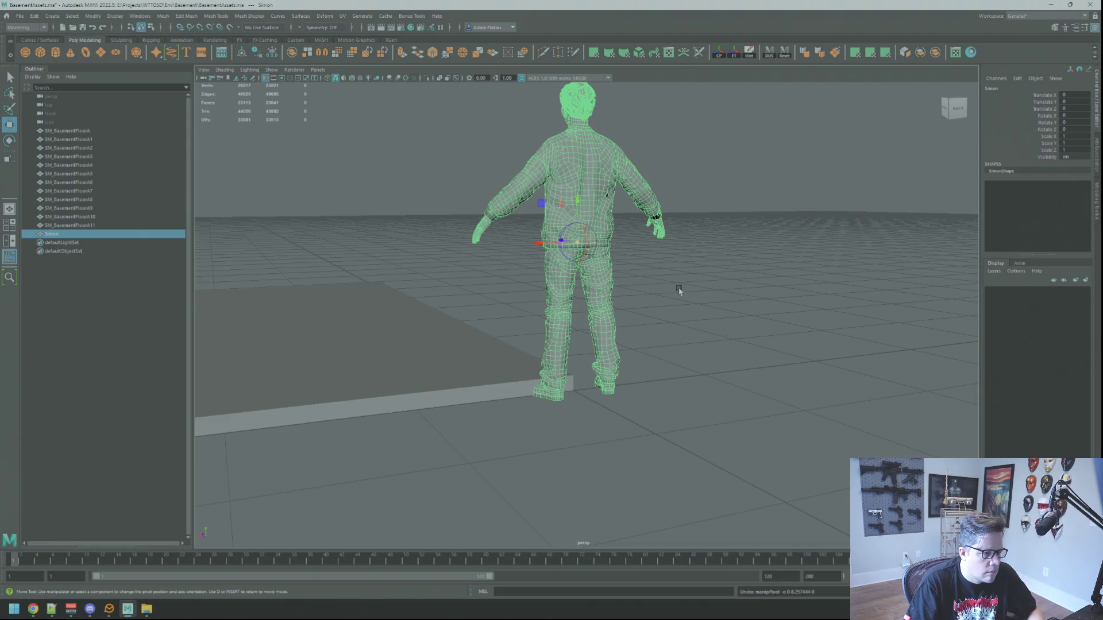
Move Simon's pivot to its feet and scale it to 0.92, checking from several angles.
key("q")
left_click_drag(553, 266, 630, 277)
key("d")
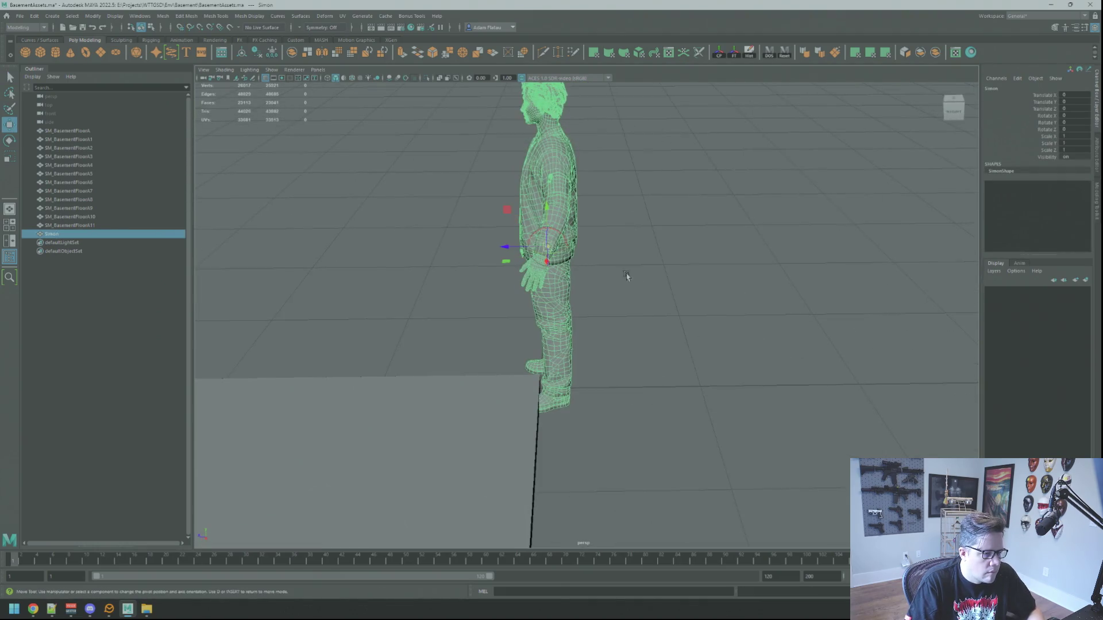
mouse_move(541, 392)
left_mouse_down()
mouse_move(538, 404)
mouse_move(590, 366)
mouse_move(574, 315)
left_mouse_up()
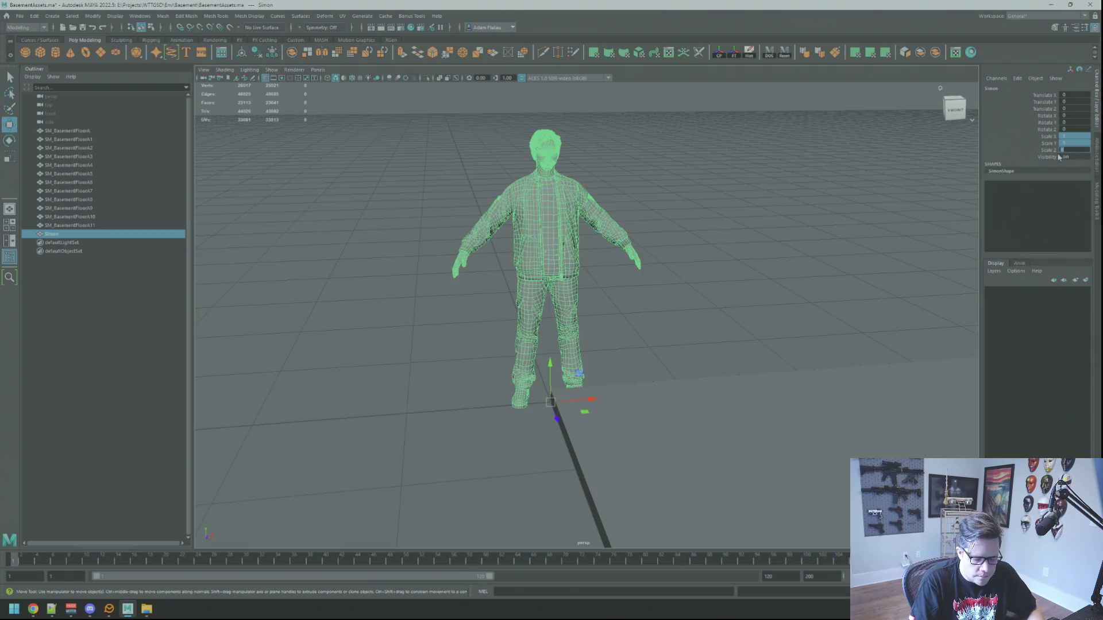
type("2")
key("Return")
mouse_move(734, 265)
left_mouse_down()
mouse_move(569, 267)
mouse_move(584, 268)
left_mouse_up()
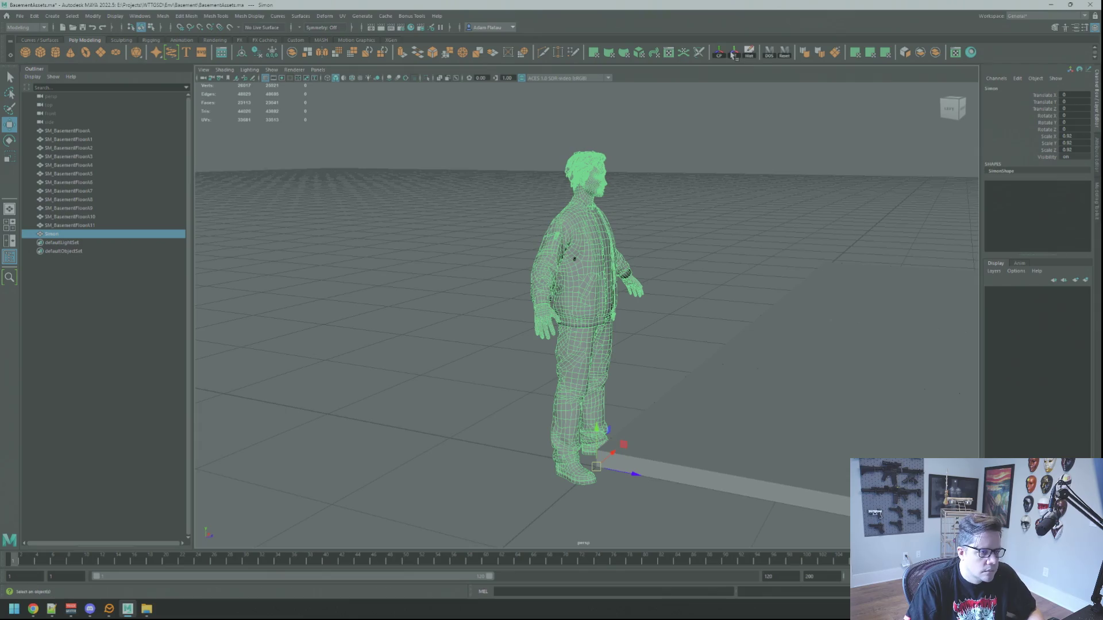
mouse_move(644, 248)
left_mouse_down()
mouse_move(664, 251)
mouse_move(714, 315)
mouse_move(652, 320)
mouse_move(601, 348)
mouse_move(660, 301)
mouse_move(519, 315)
mouse_move(553, 284)
mouse_move(632, 292)
mouse_move(621, 379)
mouse_move(569, 269)
mouse_move(553, 331)
mouse_move(544, 306)
left_mouse_up()
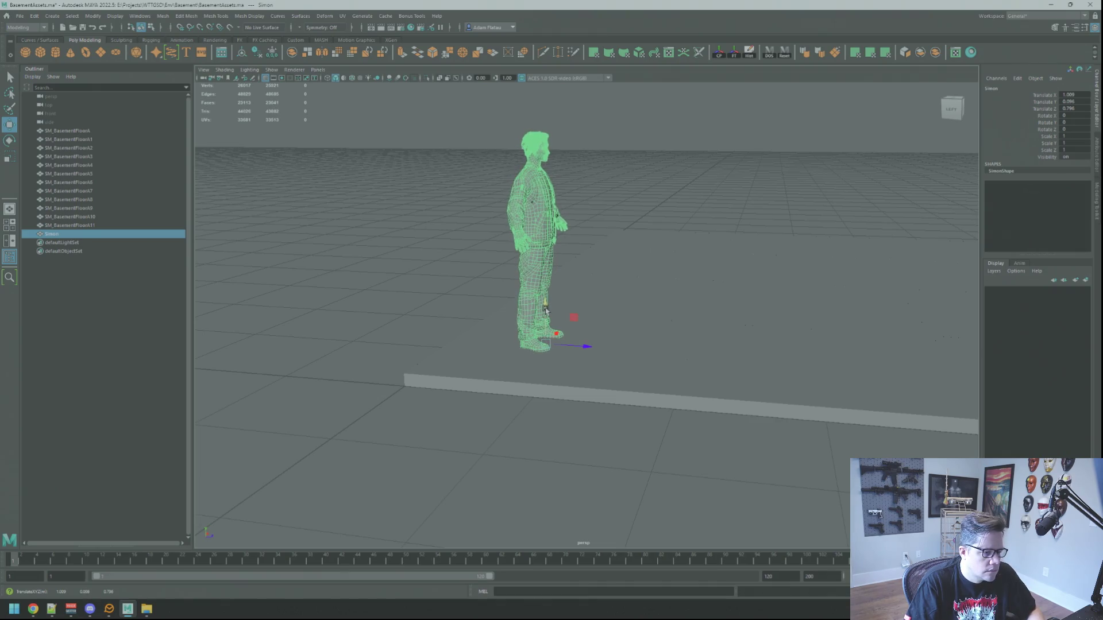
left_click(694, 278)
mouse_move(694, 278)
left_mouse_down("alt")
mouse_move(627, 300)
mouse_move(571, 276)
mouse_move(624, 270)
mouse_move(581, 261)
mouse_move(594, 266)
mouse_move(589, 288)
mouse_move(617, 313)
mouse_move(647, 286)
mouse_move(610, 293)
mouse_move(566, 268)
left_mouse_up("alt")
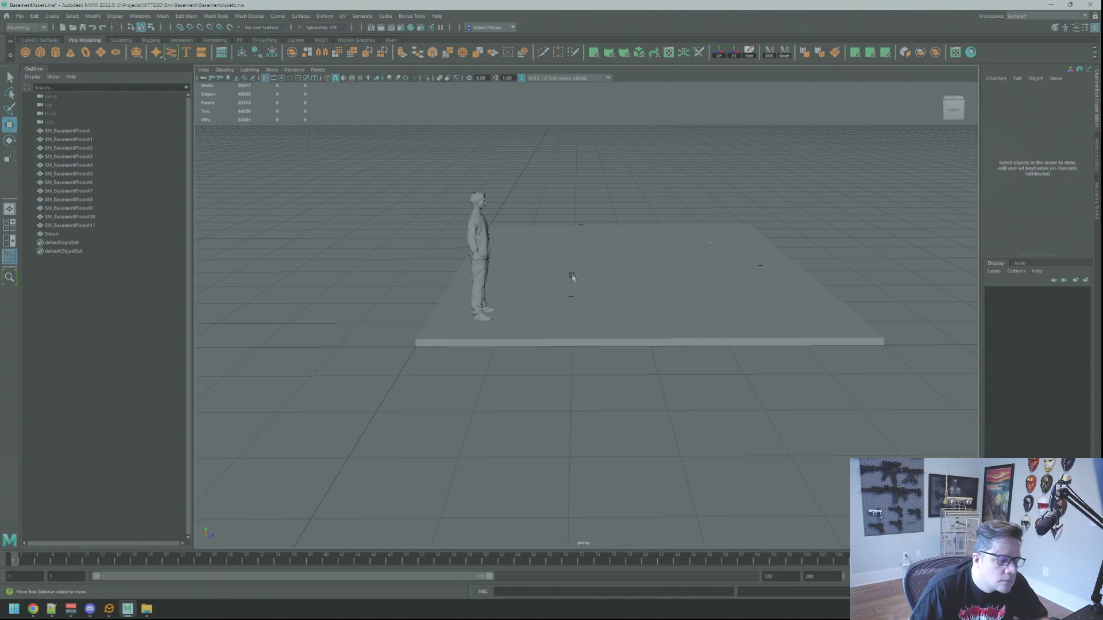
Look over the floor platform pieces SM_BasementFloorA and A6, then clear the selection.
mouse_move(585, 283)
left_mouse_down("alt")
mouse_move(561, 283)
mouse_move(553, 305)
mouse_move(444, 274)
mouse_move(554, 266)
mouse_move(523, 288)
mouse_move(415, 293)
mouse_move(433, 303)
mouse_move(542, 285)
mouse_move(687, 295)
mouse_move(465, 296)
mouse_move(693, 269)
mouse_move(579, 202)
mouse_move(549, 259)
mouse_move(504, 305)
mouse_move(458, 243)
mouse_move(502, 239)
mouse_move(415, 211)
left_mouse_up("alt")
left_click(465, 295)
right_click(579, 203)
left_click(579, 182)
left_click(504, 305)
right_click(443, 239)
left_click(443, 239)
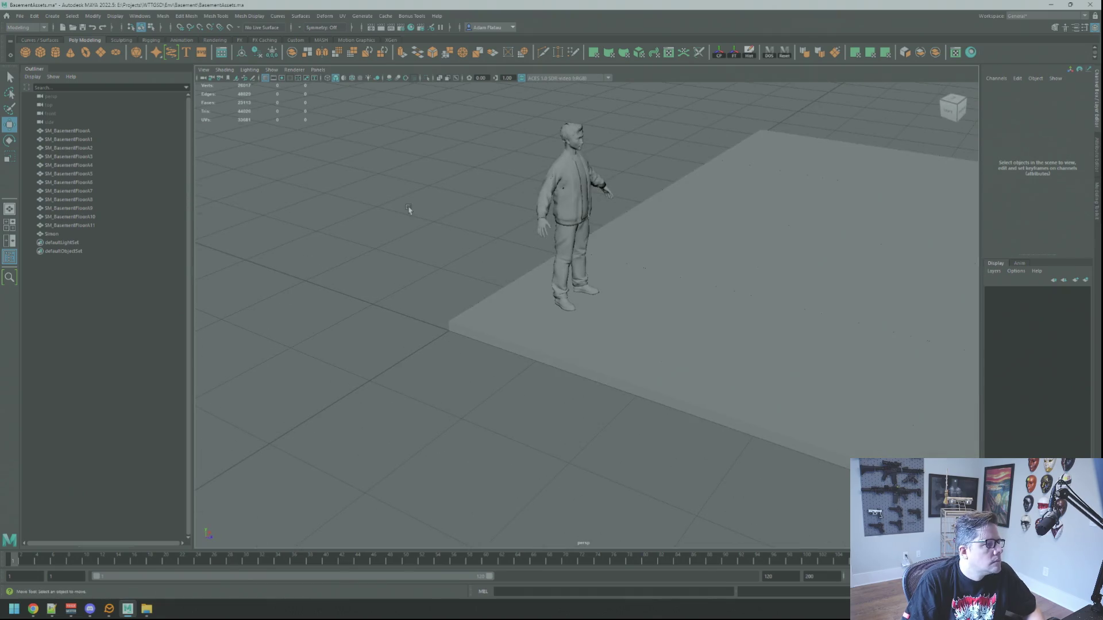
Create a polygon cube, pCube1, and frame it beside the floor platform.
left_click(39, 57)
key("f")
mouse_move(529, 266)
left_mouse_down("alt")
mouse_move(571, 263)
mouse_move(595, 284)
mouse_move(546, 279)
mouse_move(591, 288)
mouse_move(602, 313)
mouse_move(592, 307)
mouse_move(615, 304)
mouse_move(562, 266)
mouse_move(591, 278)
mouse_move(584, 291)
mouse_move(603, 304)
mouse_move(562, 289)
mouse_move(588, 410)
left_mouse_up("alt")
right_click(508, 241)
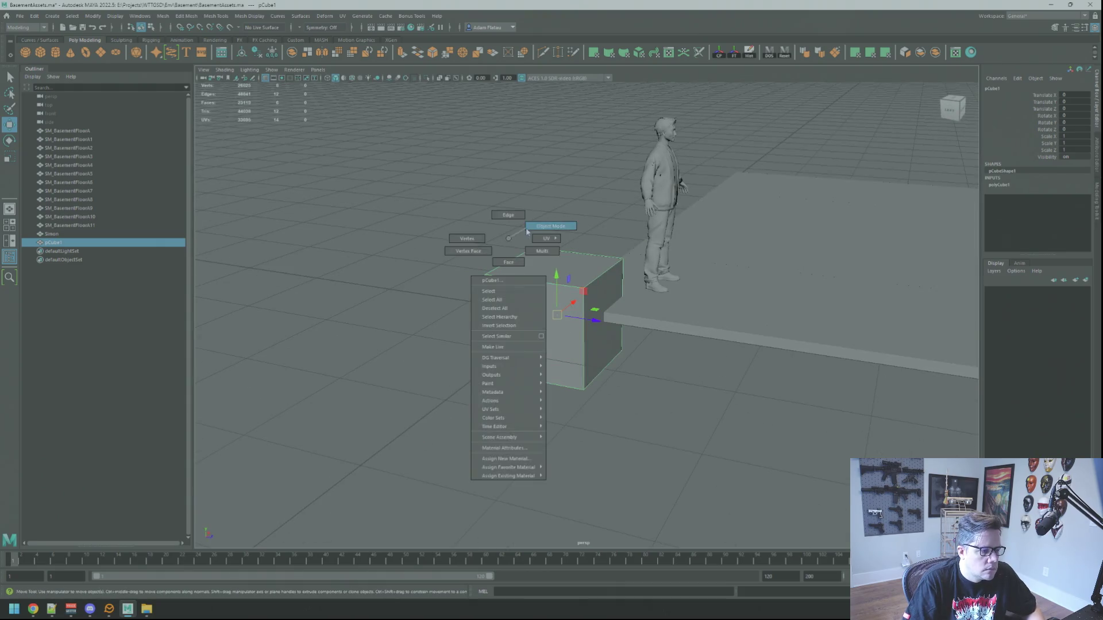
Reselect the cube and flatten it to Scale Z 0.1.
left_click(566, 301)
key("f")
left_click_drag(585, 296, 573, 293, "alt")
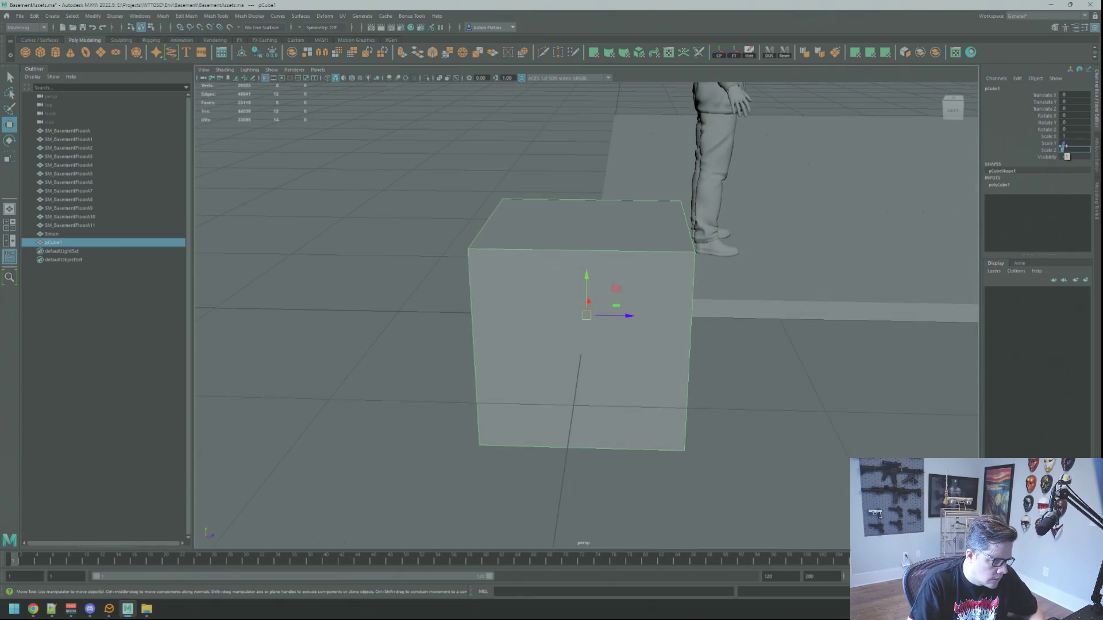
key("Return")
Move the slab's pivot and snap the slab onto the floor platform's corner.
left_click_drag(640, 316, 538, 483, "alt")
key("d")
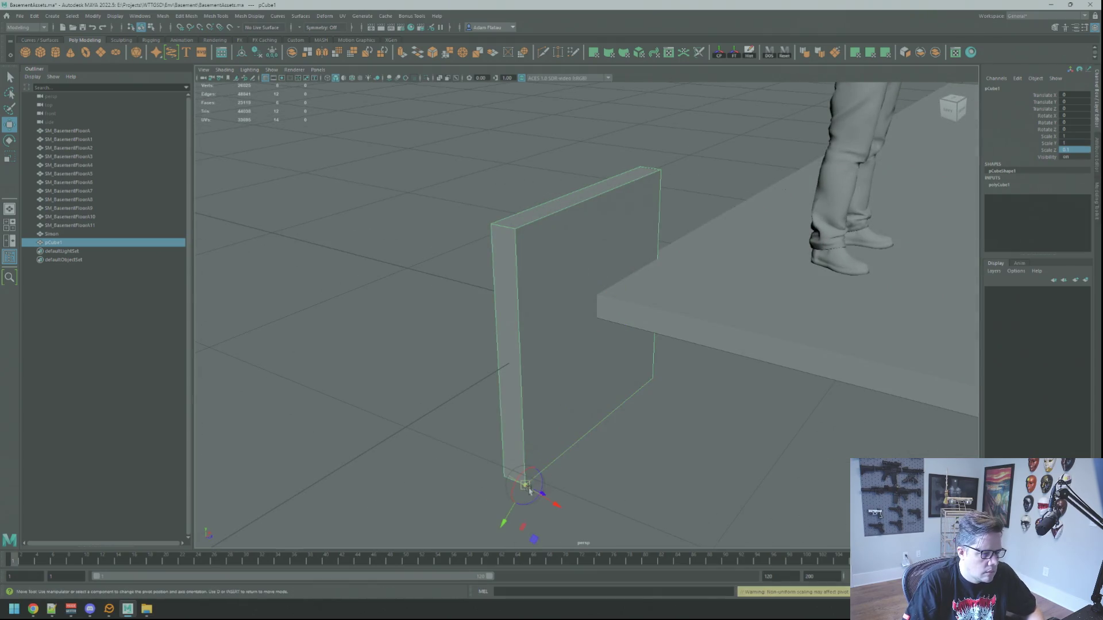
left_click(539, 308)
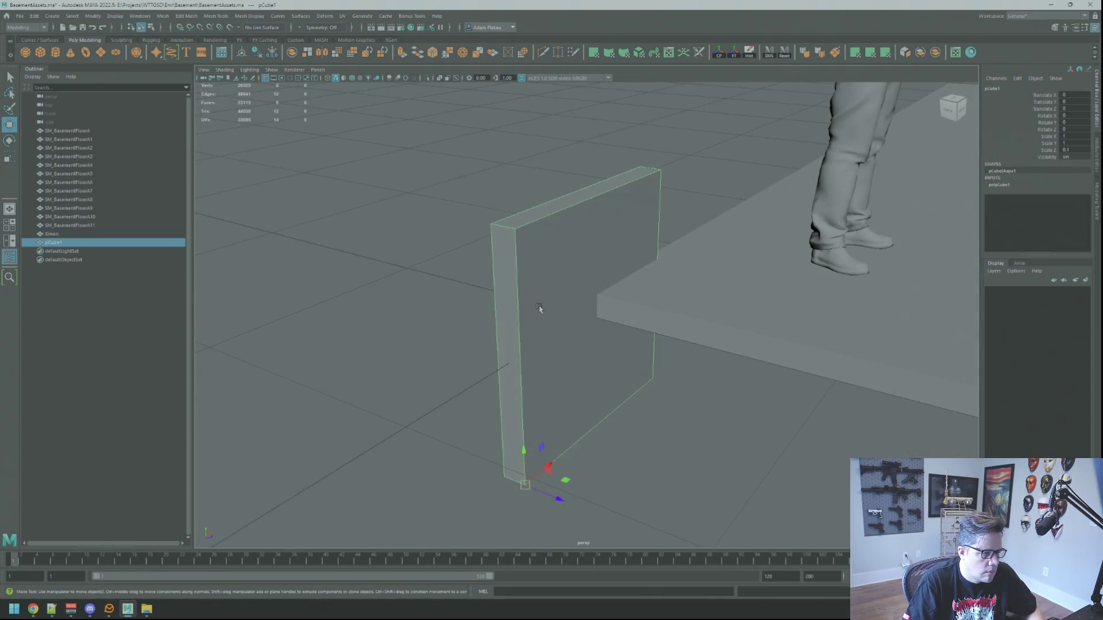
mouse_move(537, 490)
left_mouse_down()
mouse_move(546, 340)
mouse_move(632, 290)
mouse_move(568, 284)
mouse_move(617, 309)
mouse_move(598, 328)
mouse_move(679, 342)
mouse_move(660, 299)
mouse_move(774, 267)
mouse_move(630, 283)
left_mouse_up()
scroll(679, 342, "down", 5)
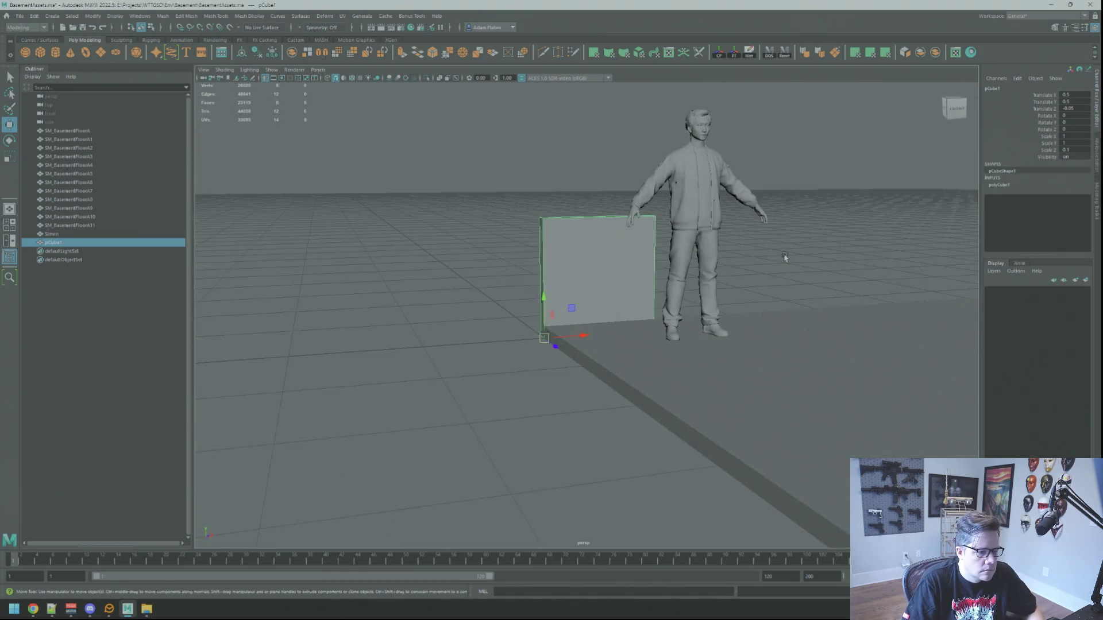
Reselect the wall slab from a closer angle with the Move tool active.
left_click(783, 256)
left_click(569, 287)
scroll(741, 323, "up", 5)
mouse_move(741, 322)
left_mouse_down("alt")
mouse_move(519, 287)
mouse_move(563, 295)
mouse_move(584, 254)
mouse_move(604, 259)
left_mouse_up("alt")
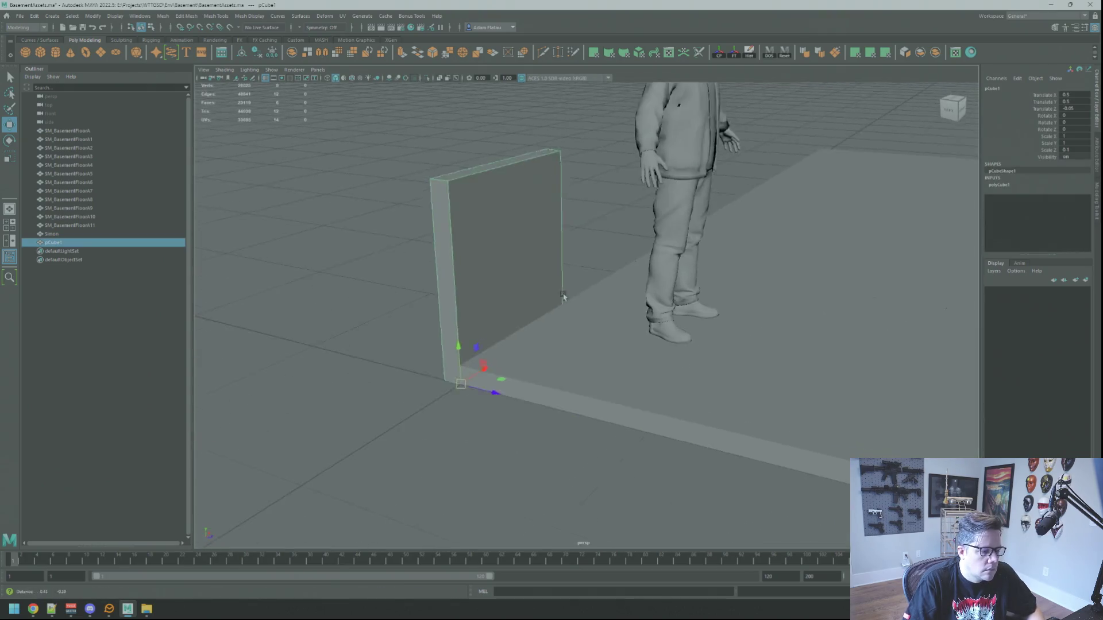
right_click(584, 253)
left_click(574, 276)
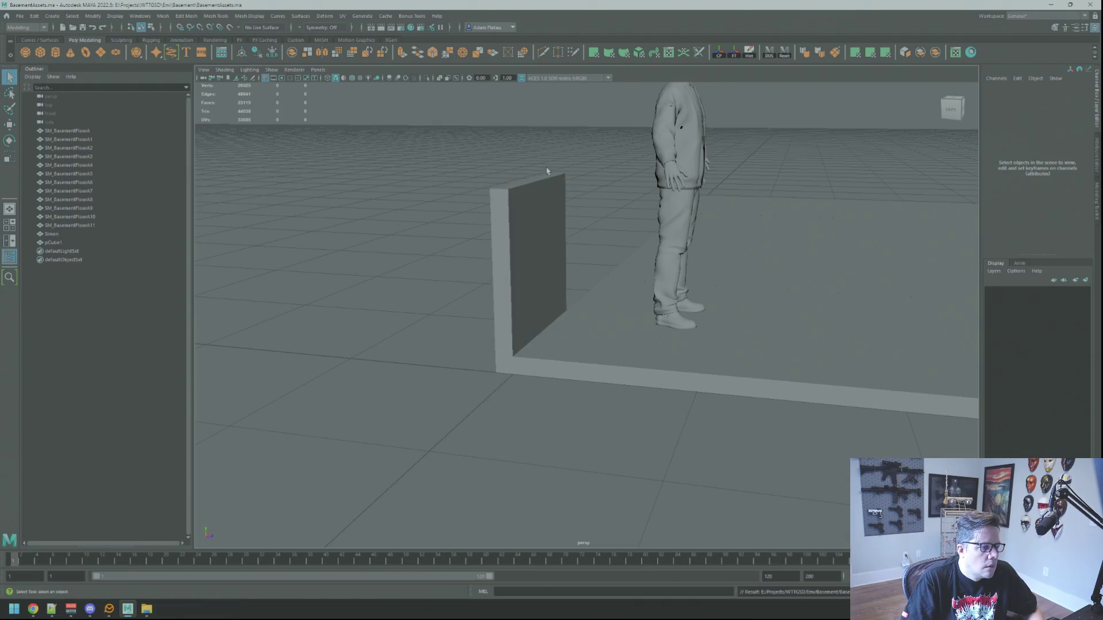
left_click(529, 214)
key("w")
mouse_move(529, 214)
left_mouse_down("alt")
mouse_move(681, 268)
mouse_move(604, 206)
left_mouse_up("alt")
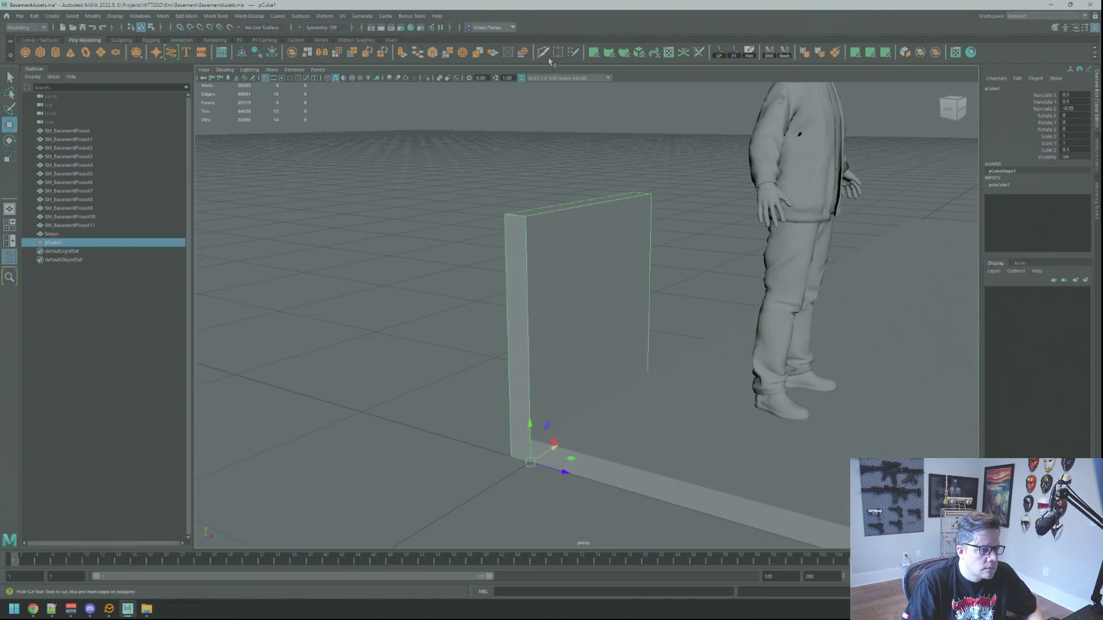
Cut a horizontal edge loop into the wall slab just above its base.
right_click(588, 324, "shift")
key("F8")
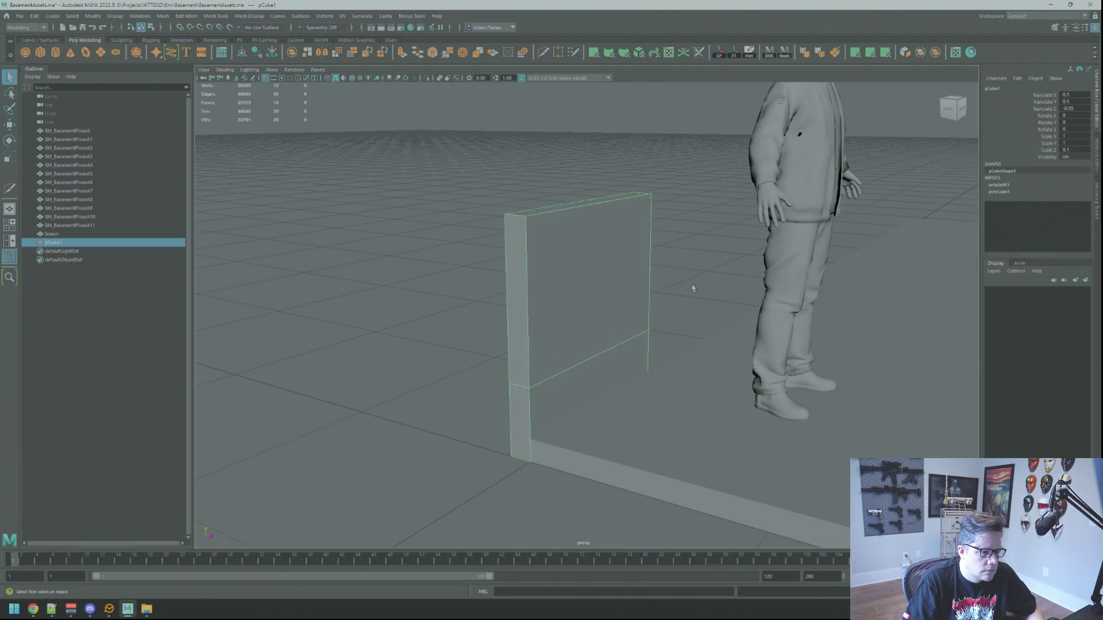
scroll(583, 334, "down", 5)
mouse_move(571, 298)
left_mouse_down("alt")
mouse_move(598, 305)
mouse_move(505, 303)
left_mouse_up("alt")
right_click(508, 301)
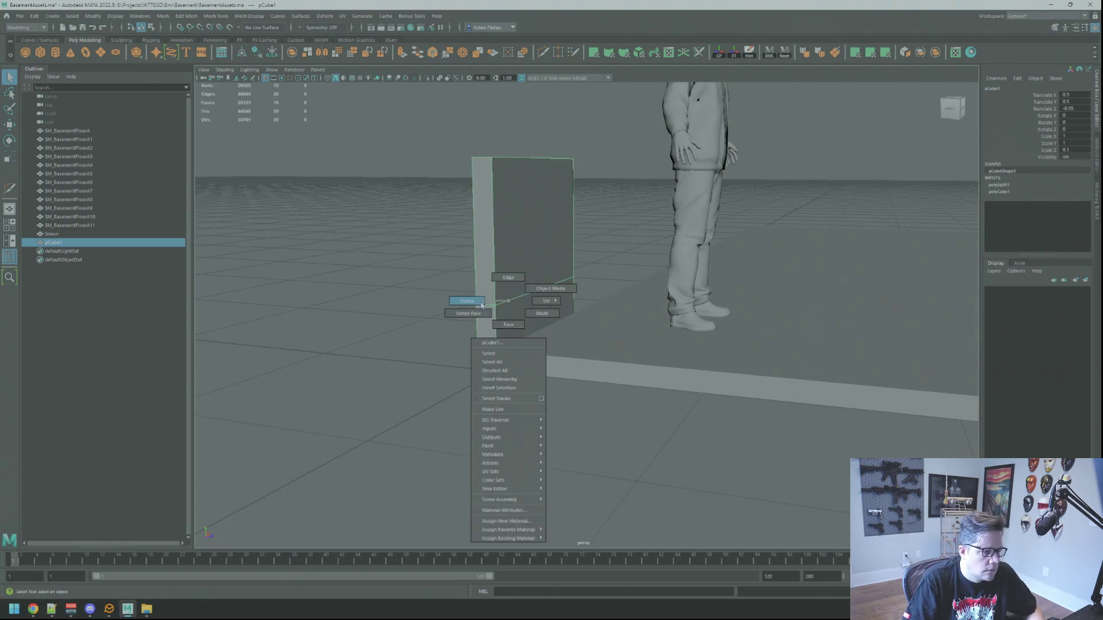
left_click(480, 305)
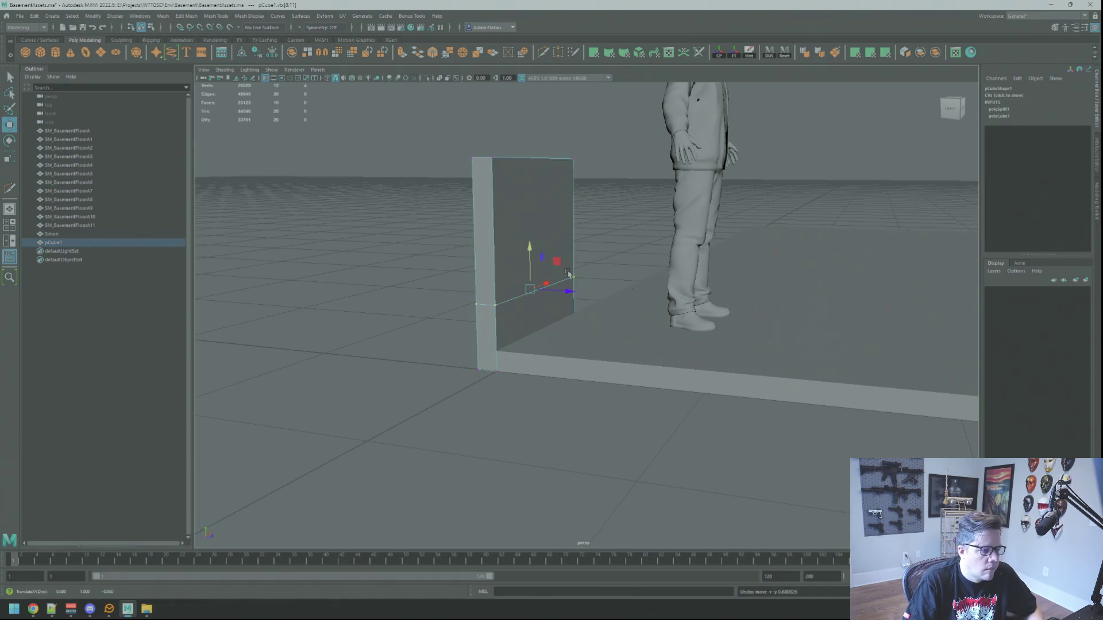
key("F8")
Open DOS Tools and pick the floor's top corner vertex as the height reference.
left_click_drag(611, 283, 584, 303, "alt")
left_click(585, 302)
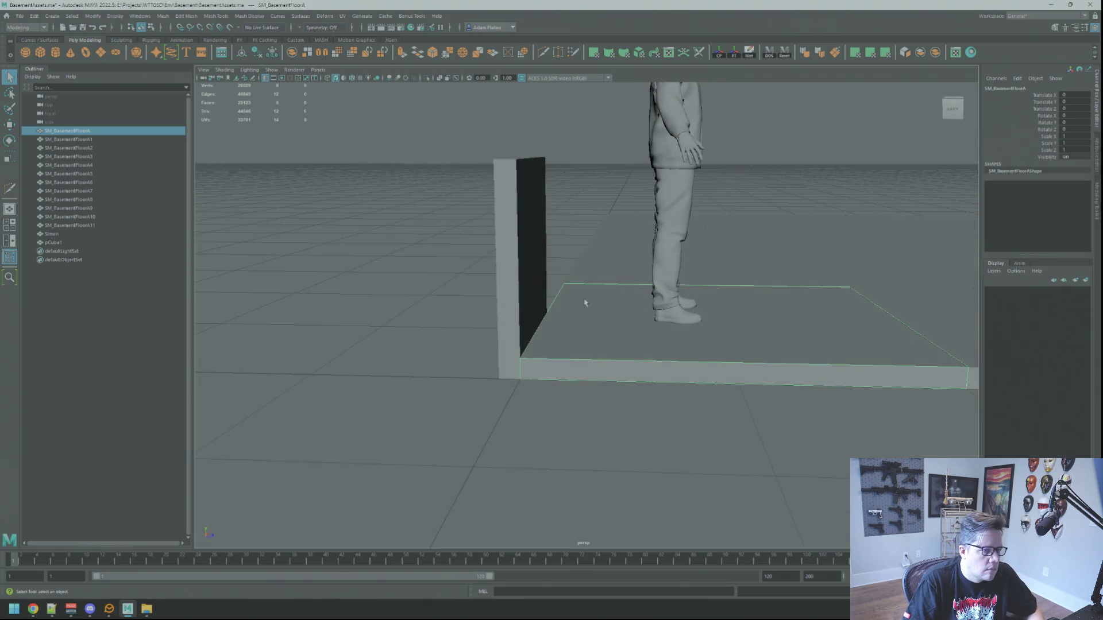
left_click(769, 53)
left_click_drag(632, 270, 580, 272, "alt")
right_click(511, 341)
left_click(491, 340)
left_click(505, 365)
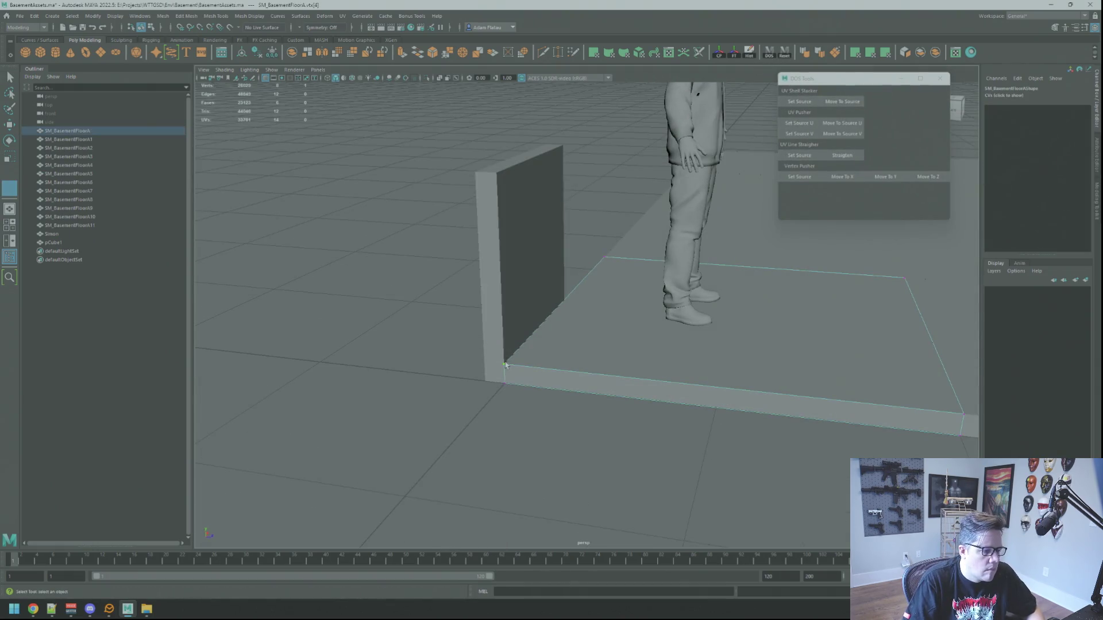
Select the wall's cut-loop vertices to align them to the floor height.
right_click(560, 198)
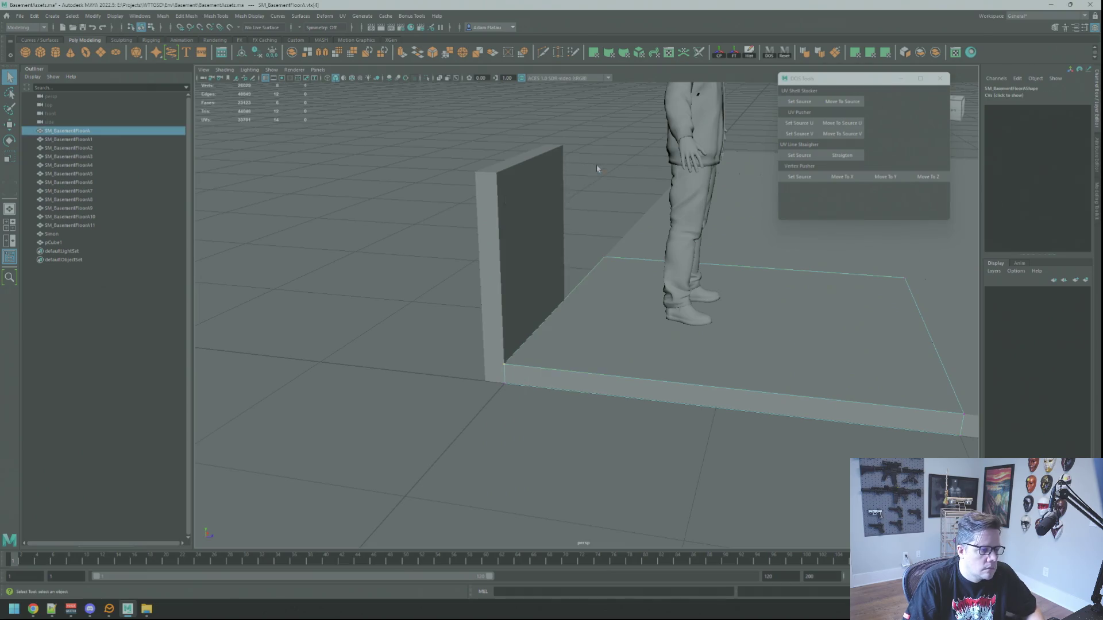
left_click(530, 206)
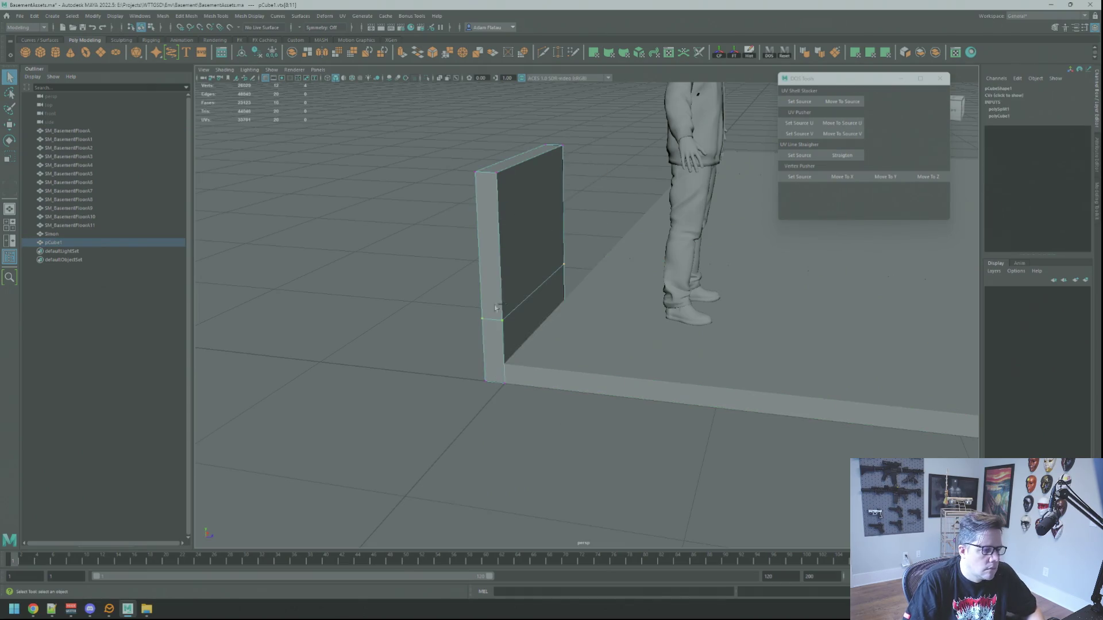
key("F8")
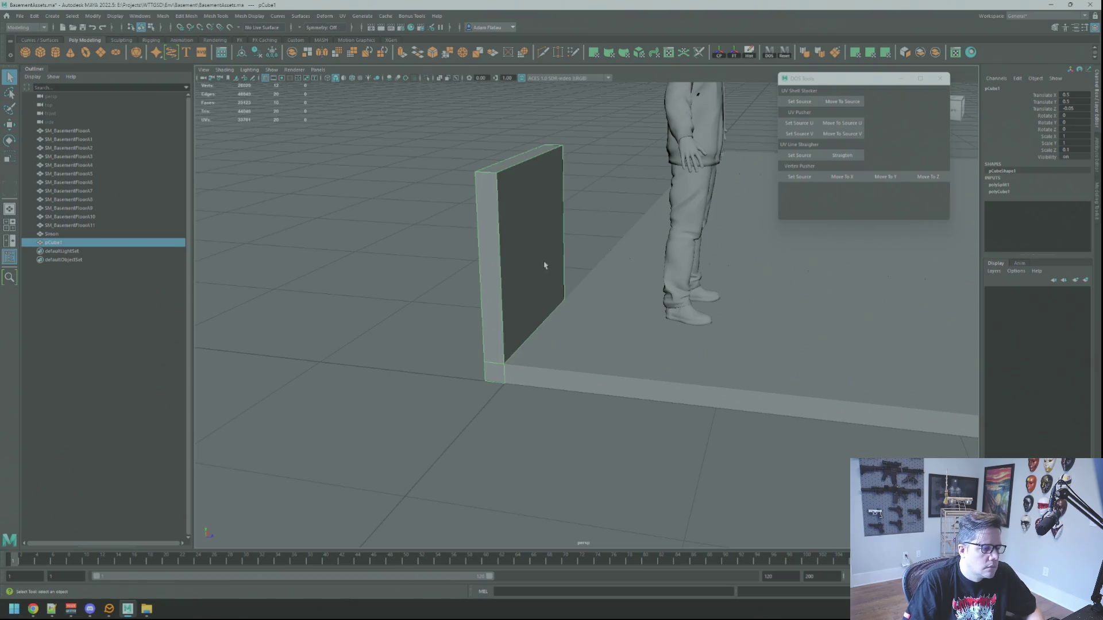
left_click(741, 243)
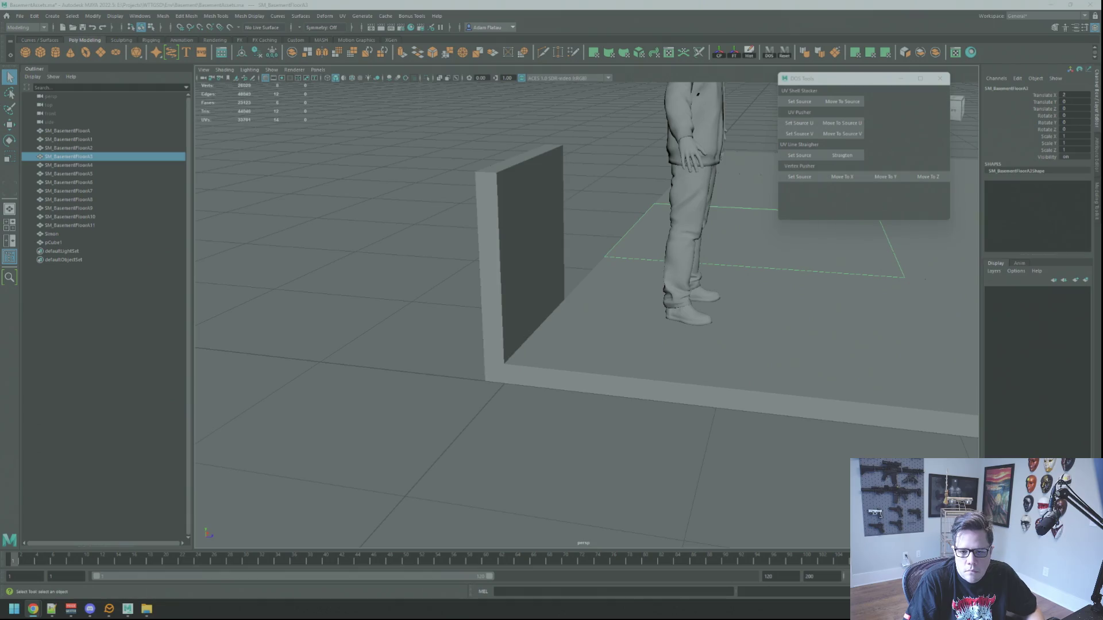
scroll(632, 292, "up", 5)
left_click(542, 295)
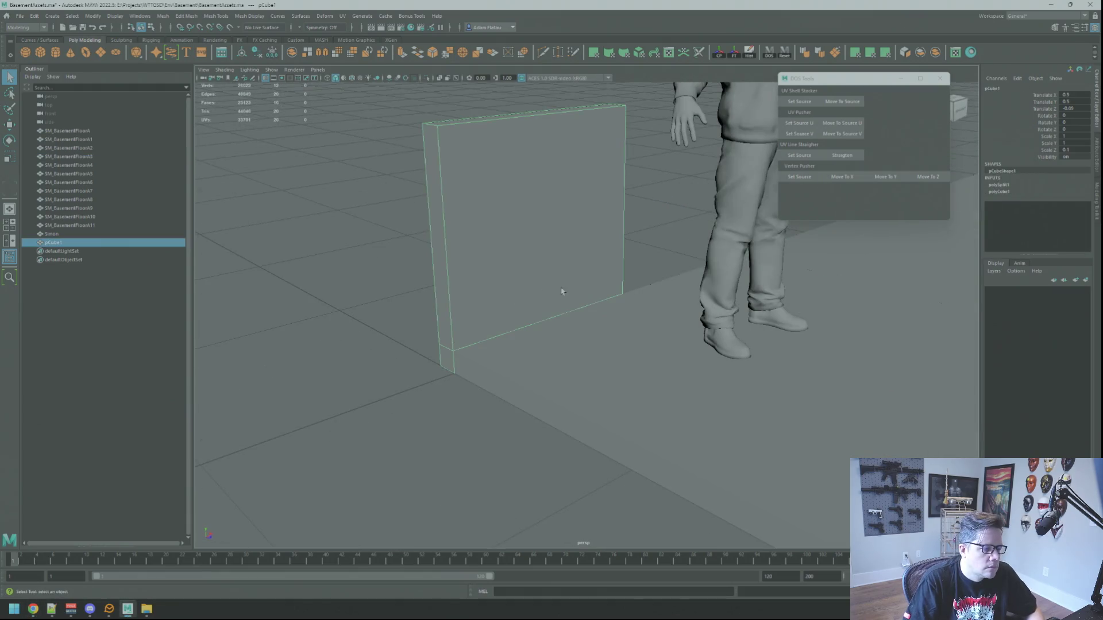
Isolate the wall in the selection and inspect its vertices from above.
key("w")
mouse_move(583, 253)
left_mouse_down()
mouse_move(622, 263)
mouse_move(591, 278)
left_mouse_up()
left_click(614, 324, "shift")
mouse_move(615, 325)
left_mouse_down()
mouse_move(549, 266)
mouse_move(516, 266)
left_mouse_up()
left_click(549, 266)
left_click(506, 270)
right_click(516, 267)
left_click(477, 270)
mouse_move(601, 340)
left_mouse_down()
mouse_move(730, 323)
mouse_move(480, 254)
mouse_move(576, 230)
mouse_move(609, 236)
mouse_move(551, 242)
mouse_move(580, 244)
mouse_move(568, 246)
mouse_move(572, 236)
mouse_move(594, 250)
mouse_move(546, 247)
mouse_move(602, 258)
left_mouse_up()
mouse_move(555, 229)
left_mouse_down()
mouse_move(534, 227)
mouse_move(554, 217)
mouse_move(598, 236)
mouse_move(447, 232)
mouse_move(540, 249)
mouse_move(515, 222)
mouse_move(490, 233)
mouse_move(410, 109)
mouse_move(542, 229)
mouse_move(546, 81)
left_mouse_up()
Insert a second edge loop near the wall's base with Multi-Cut.
right_click(447, 232)
key("q")
left_click(413, 221)
left_click(500, 221)
right_click(538, 155, "shift")
right_click(412, 282)
key("w")
left_click_drag(508, 268, 570, 276)
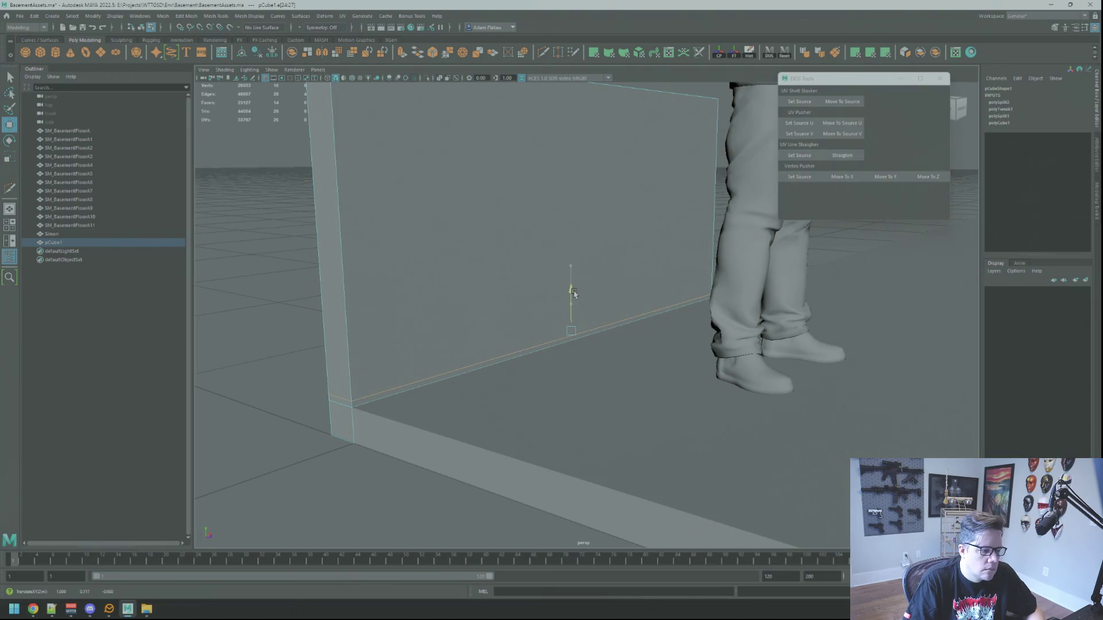
Extrude the wall's narrow bottom strip face and pull it outward into a baseboard.
key("q")
key("F11")
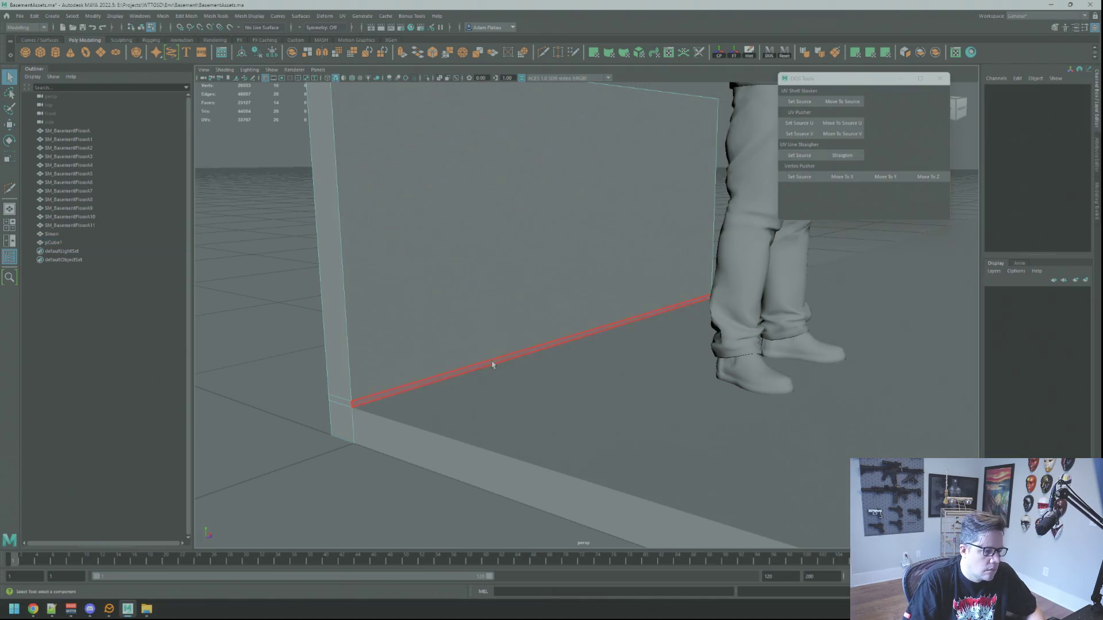
left_click(493, 364)
key("w")
key("f")
mouse_move(589, 311)
left_mouse_down()
mouse_move(568, 307)
mouse_move(598, 305)
mouse_move(578, 303)
left_mouse_up()
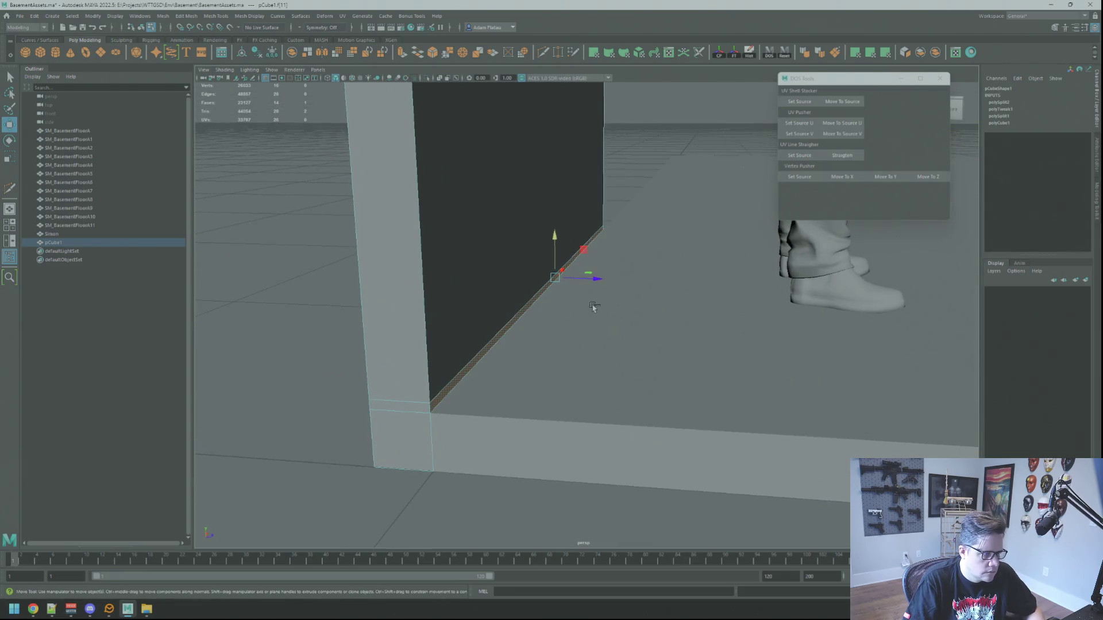
key("ctrl+e")
key("w")
left_click_drag(592, 279, 603, 282)
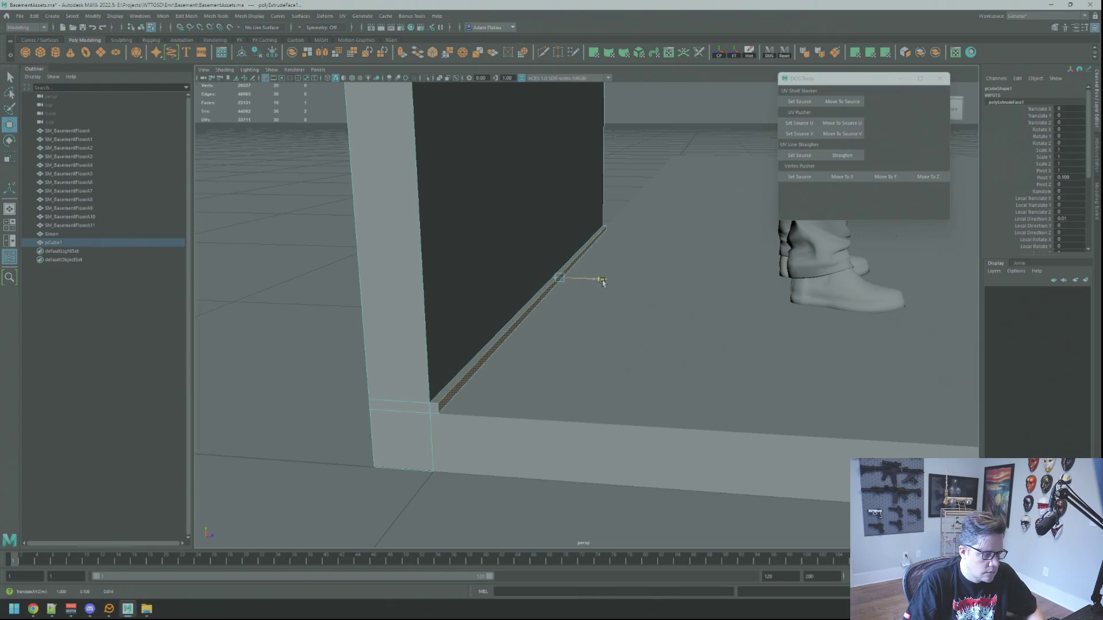
Check the floor's top edge, then reselect the wall with the Move tool.
left_click(635, 188)
right_click(622, 183)
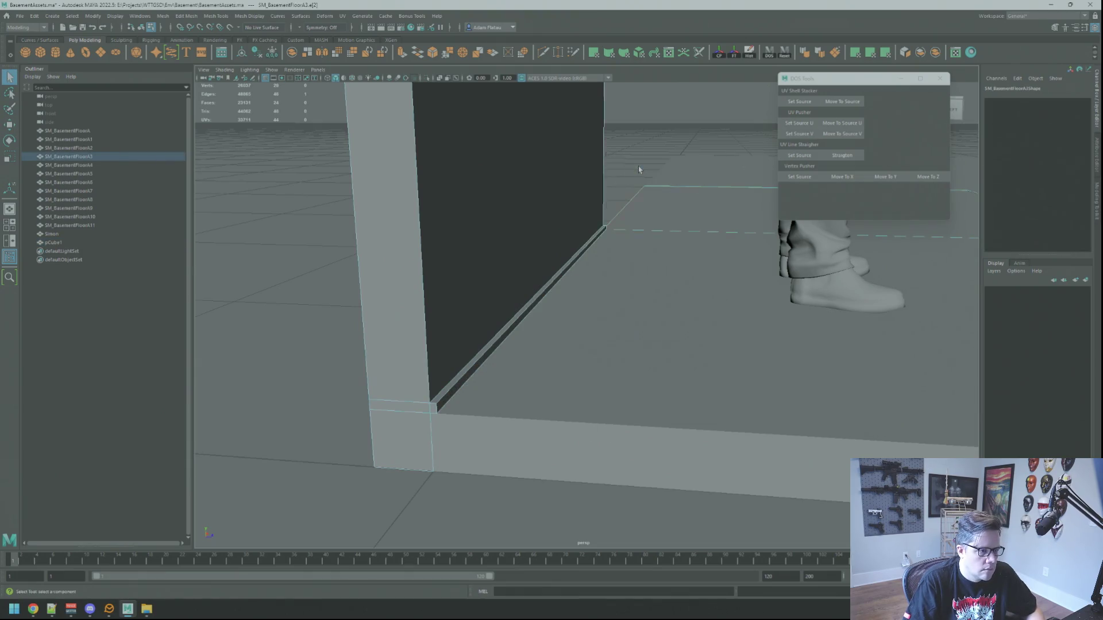
mouse_move(635, 190)
left_mouse_down()
mouse_move(452, 221)
mouse_move(611, 207)
mouse_move(537, 229)
mouse_move(573, 244)
left_mouse_up()
left_click(536, 229)
key("w")
Select the wall's top vertices and frame them in an enlarged front view.
right_click(569, 242)
right_click(565, 270)
left_click(507, 269)
mouse_move(508, 269)
left_mouse_down()
mouse_move(448, 228)
mouse_move(754, 289)
left_mouse_up()
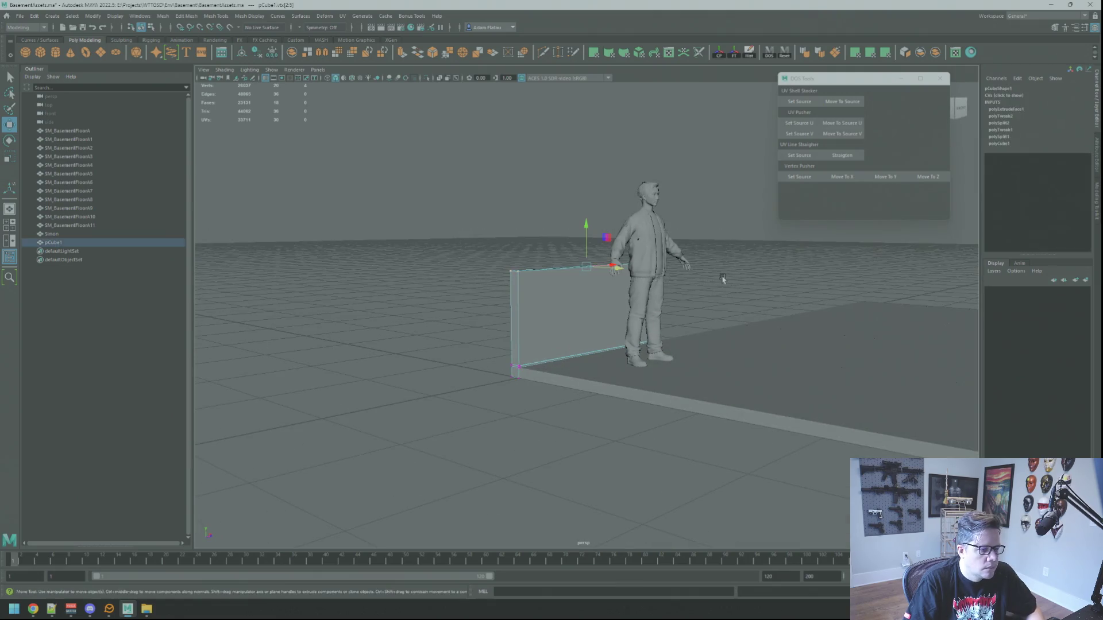
key("space")
key("f")
key("space")
scroll(589, 290, "down", 5)
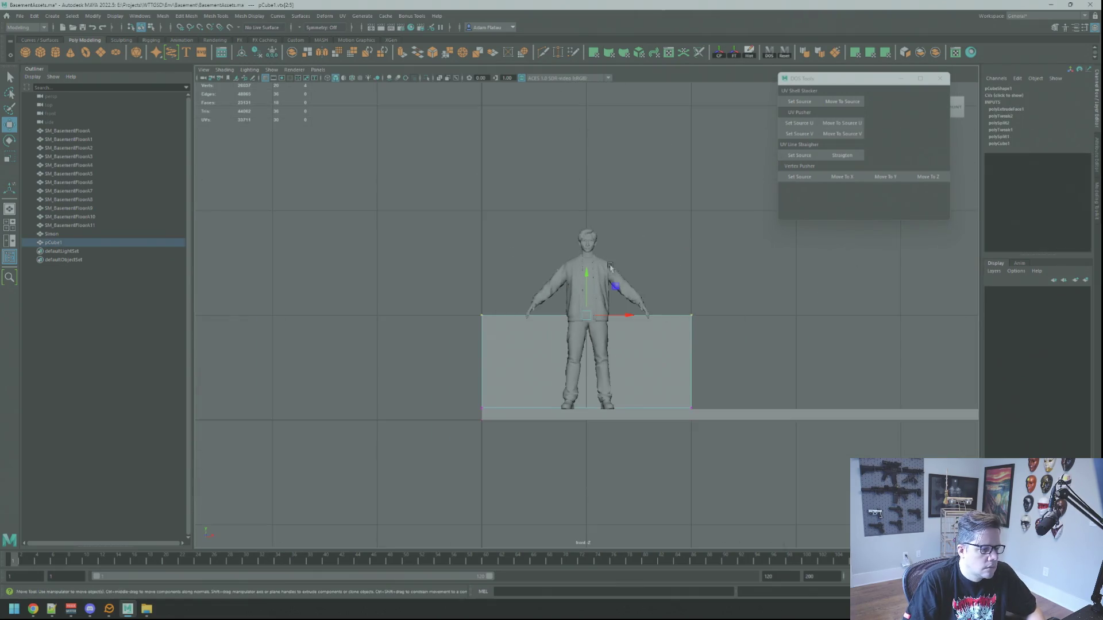
Drag the wall's top vertices up and down, comparing heights with undo and redo.
left_click_drag(563, 308, 562, 106)
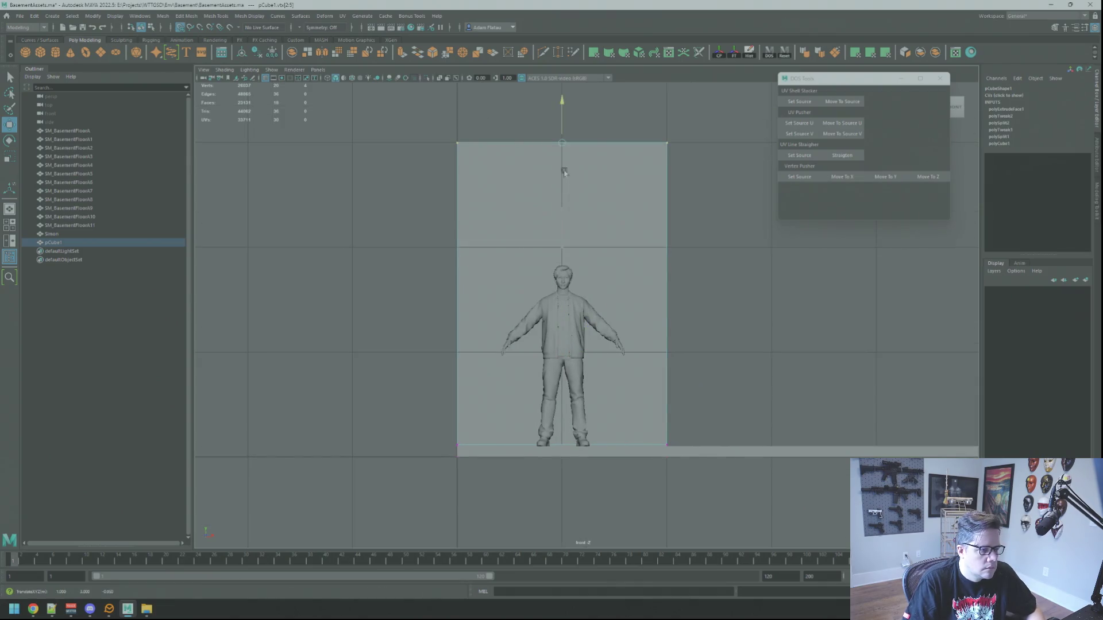
left_click_drag(562, 159, 552, 180)
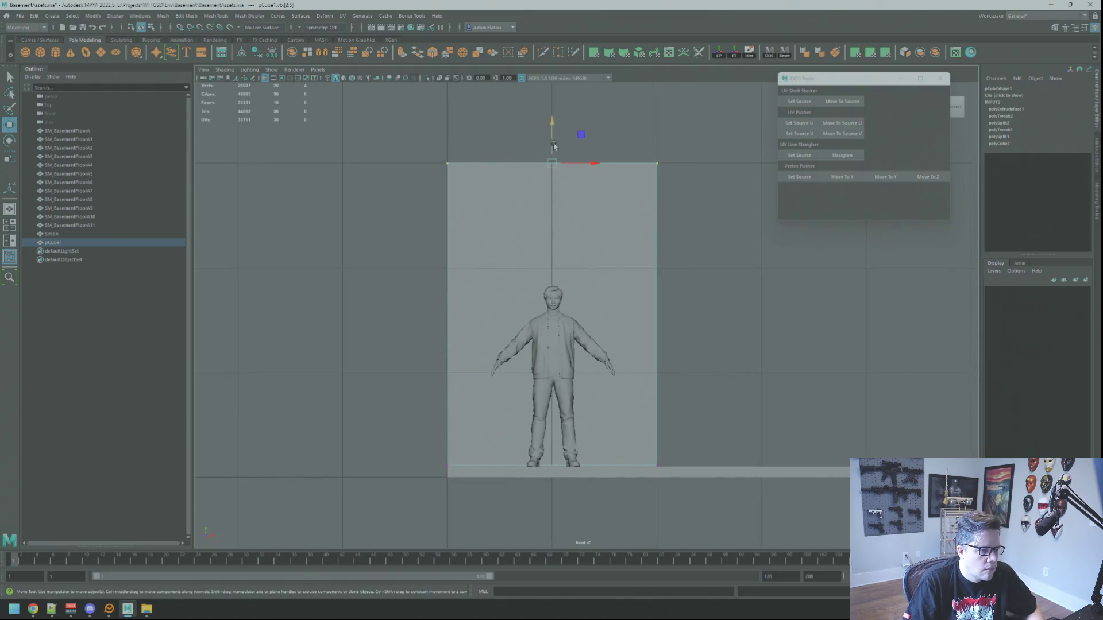
left_click_drag(551, 131, 550, 218)
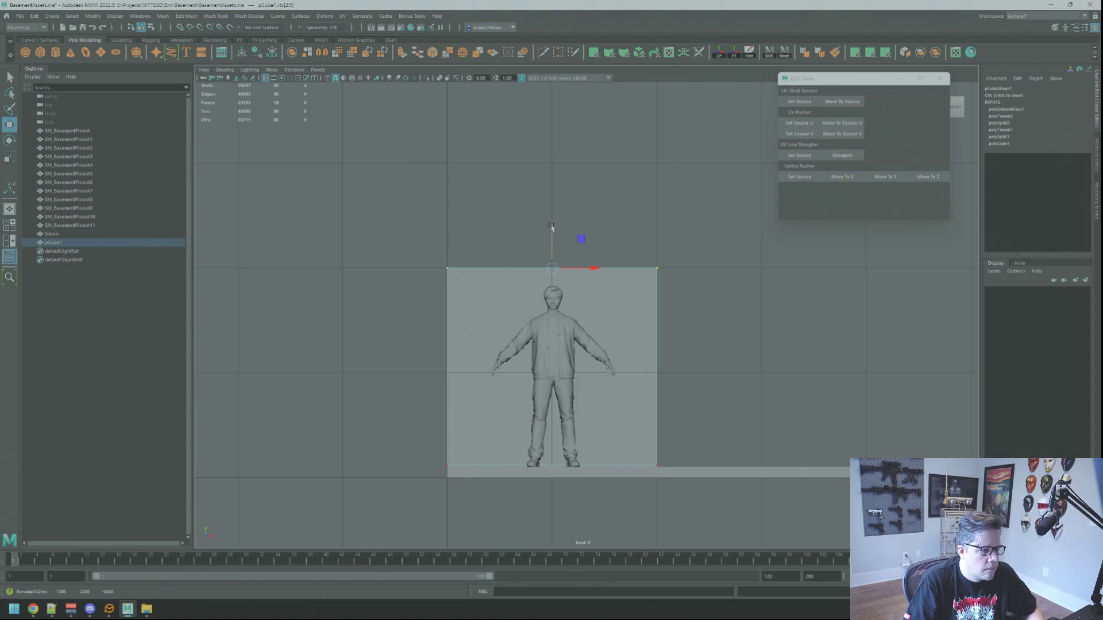
left_click_drag(551, 226, 554, 174)
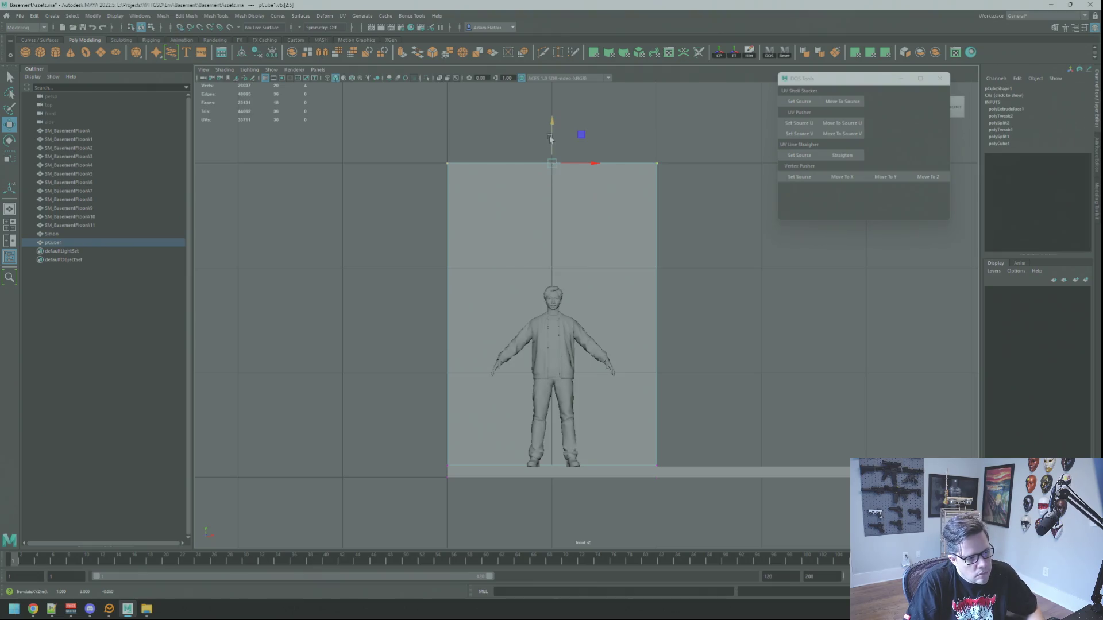
key("ctrl+z")
key("shift+z")
key("ctrl+z")
key("shift+z")
mouse_move(550, 135)
left_mouse_down()
mouse_move(551, 201)
mouse_move(552, 185)
left_mouse_up()
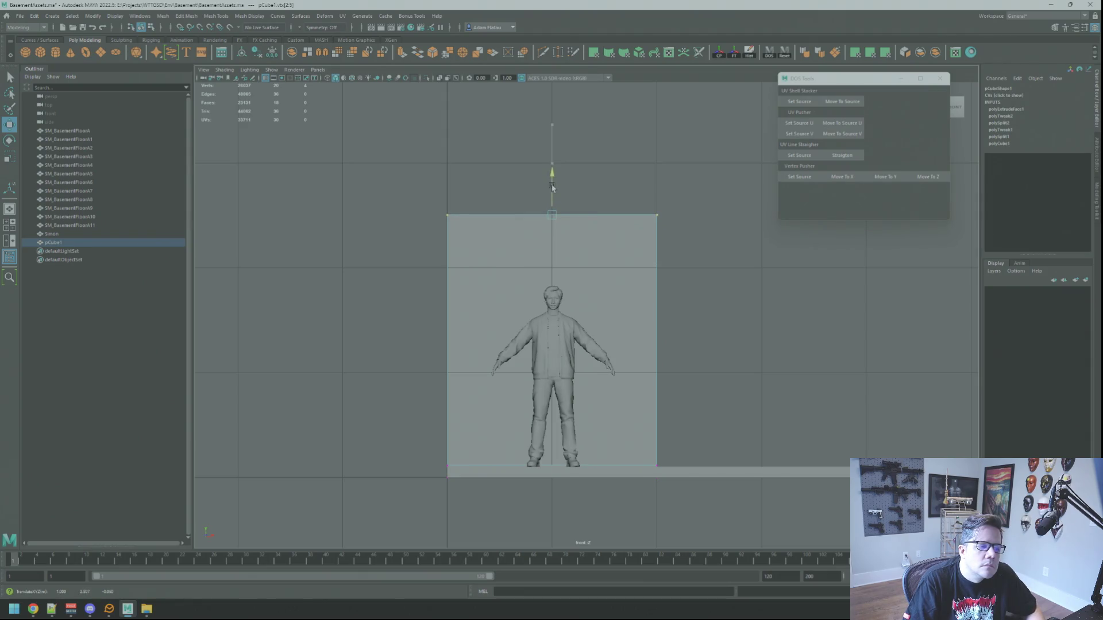
key("ctrl+z")
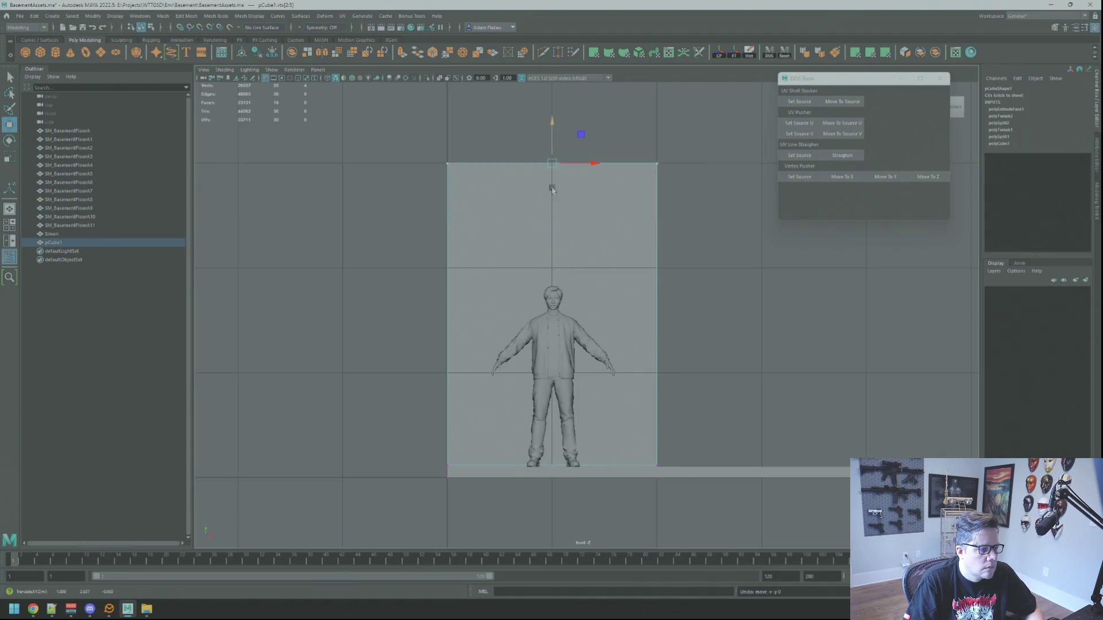
key("ctrl+z")
Return to the perspective view, deselect the wall, and save the scene.
key("space")
key("space")
mouse_move(661, 218)
left_mouse_down()
mouse_move(636, 239)
mouse_move(598, 229)
left_mouse_up()
left_click(636, 238)
key("ctrl+s")
Create a helper cube and scale it to 0.5 in Y.
left_click(47, 59)
key("f")
key("w")
scroll(550, 263, "down", 5)
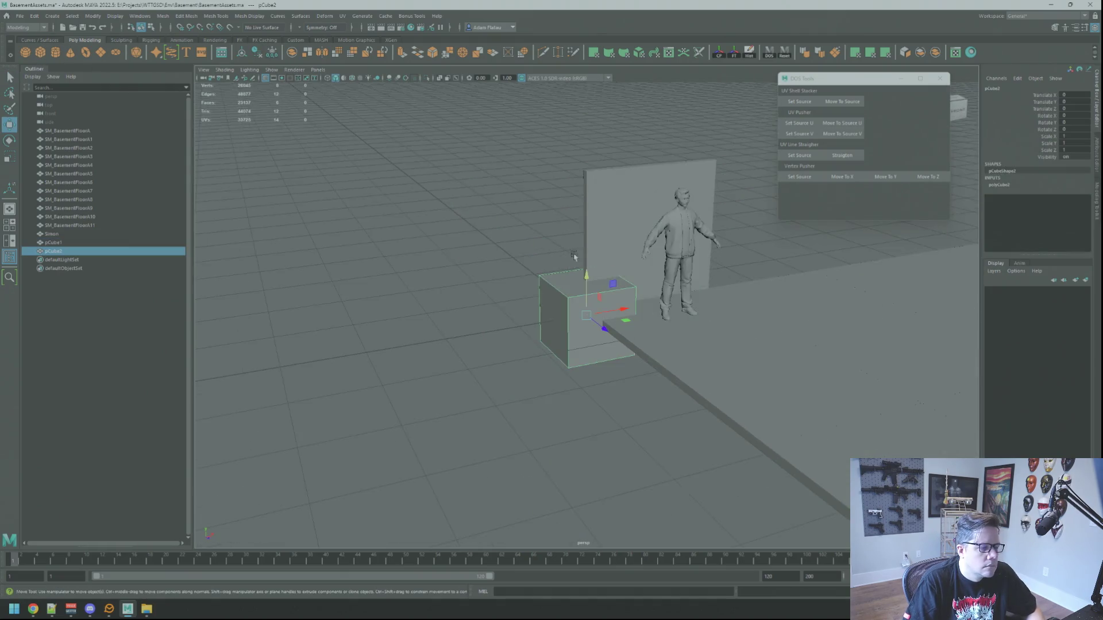
left_click_drag(550, 263, 632, 259)
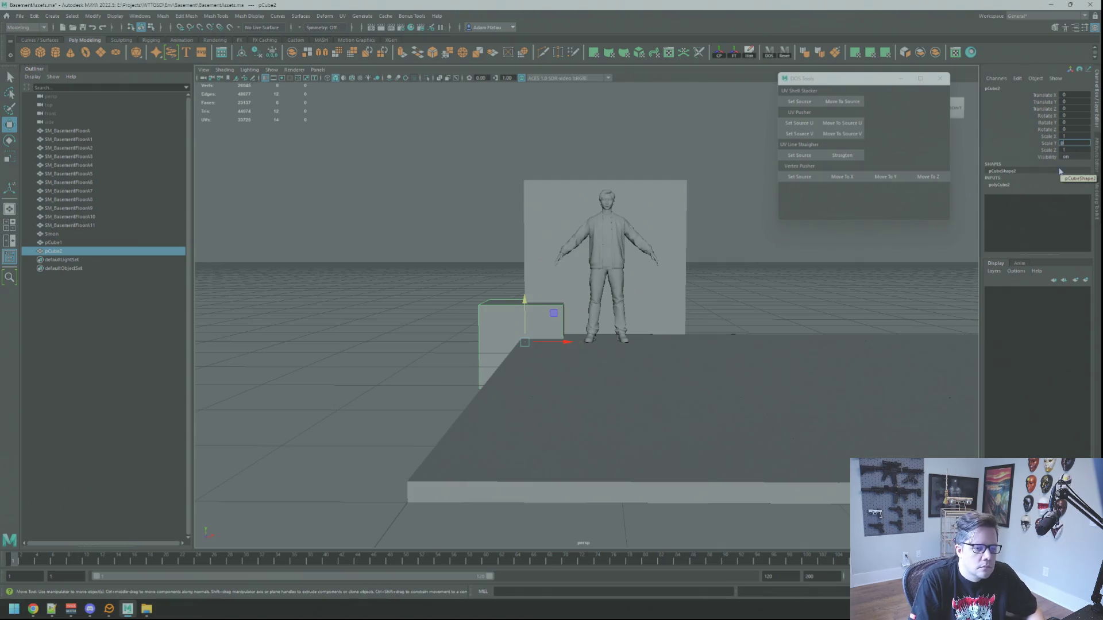
type(".5")
key("Return")
left_click_drag(611, 256, 575, 264)
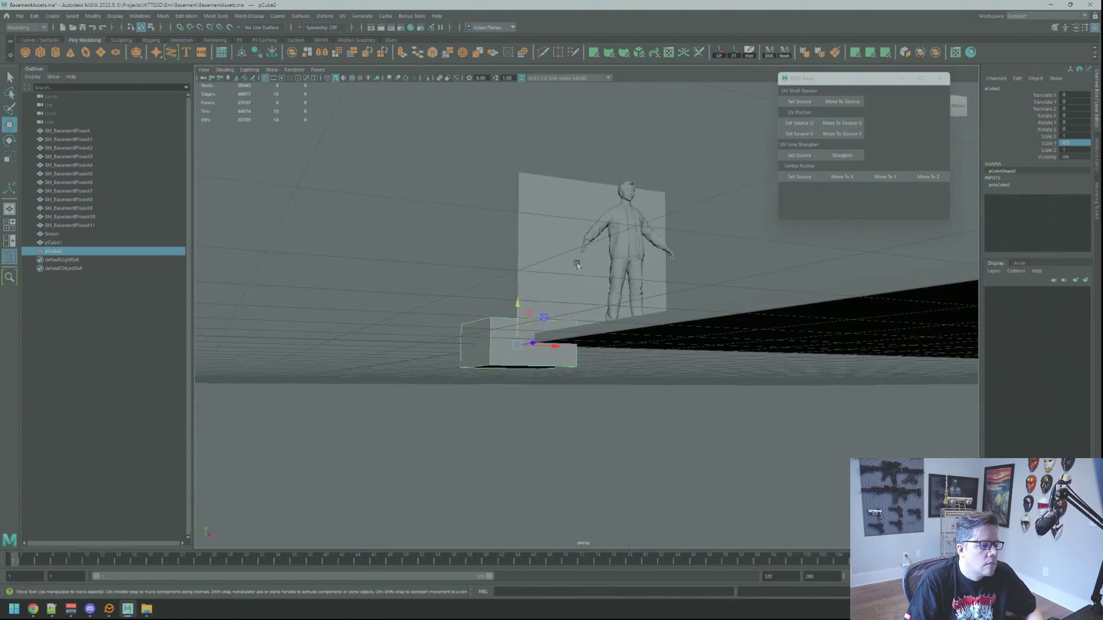
Set the helper cube's pivot to its corner and snap it onto the wall's top corner.
key("f")
mouse_move(524, 310)
left_mouse_down()
mouse_move(524, 270)
mouse_move(543, 295)
mouse_move(580, 298)
mouse_move(619, 323)
mouse_move(551, 281)
mouse_move(721, 287)
mouse_move(475, 249)
mouse_move(572, 326)
left_mouse_up()
scroll(543, 295, "down", 5)
scroll(615, 328, "up", 3)
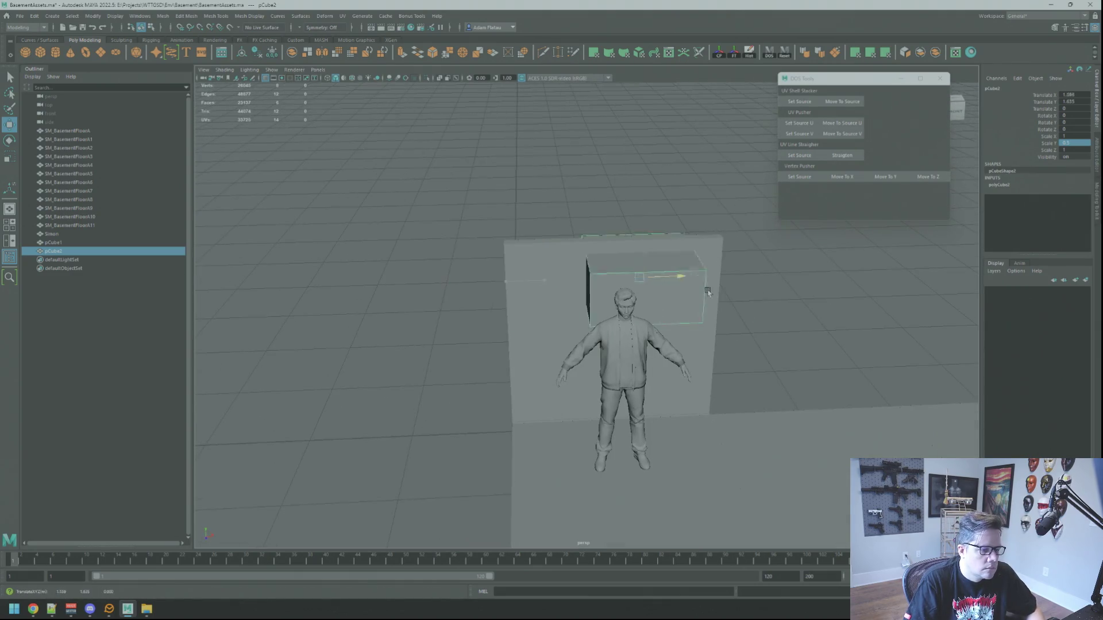
key("f")
left_click(561, 411)
mouse_move(561, 411)
left_mouse_down()
mouse_move(603, 264)
mouse_move(551, 259)
mouse_move(538, 280)
mouse_move(598, 263)
mouse_move(525, 307)
left_mouse_up()
key("v")
key("f")
Snap the wall's four top vertices up to the helper box's height.
right_click(525, 307)
left_click(512, 284)
left_click(799, 177)
left_click(508, 327)
left_click_drag(507, 327, 604, 260)
key("f")
key("F9")
left_click_drag(632, 299, 310, 265)
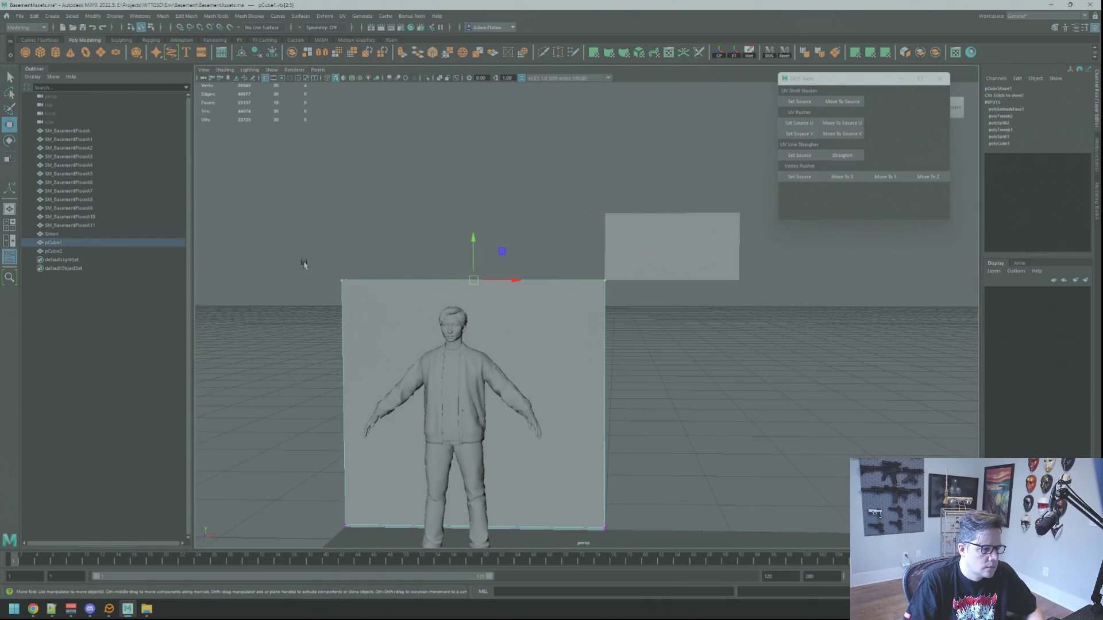
left_click(868, 175)
key("F8")
key("q")
Delete the helper box and reselect the wall panel.
left_click(657, 218)
key("Delete")
mouse_move(634, 171)
left_mouse_down()
mouse_move(628, 284)
mouse_move(562, 310)
left_mouse_up()
left_click(561, 310)
key("w")
key("alt+Tab")
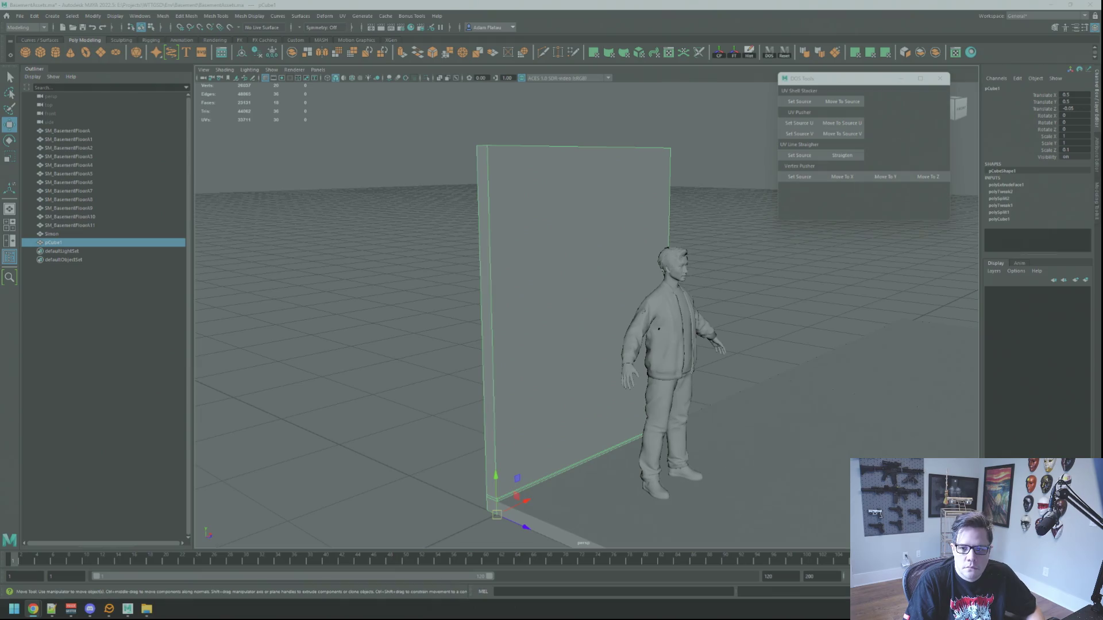
Frame a frontal view of the wall and cycle through the Select and Move tools.
mouse_move(816, 263)
left_mouse_down()
mouse_move(726, 246)
mouse_move(635, 322)
mouse_move(571, 306)
mouse_move(639, 287)
mouse_move(681, 306)
mouse_move(645, 268)
mouse_move(800, 271)
mouse_move(715, 341)
mouse_move(609, 266)
mouse_move(747, 299)
mouse_move(686, 299)
mouse_move(712, 261)
mouse_move(766, 263)
mouse_move(536, 264)
mouse_move(725, 263)
mouse_move(706, 382)
mouse_move(696, 263)
mouse_move(546, 262)
mouse_move(649, 264)
mouse_move(618, 266)
left_mouse_up()
scroll(744, 263, "down", 3)
key("q")
key("w")
scroll(681, 306, "down", 2)
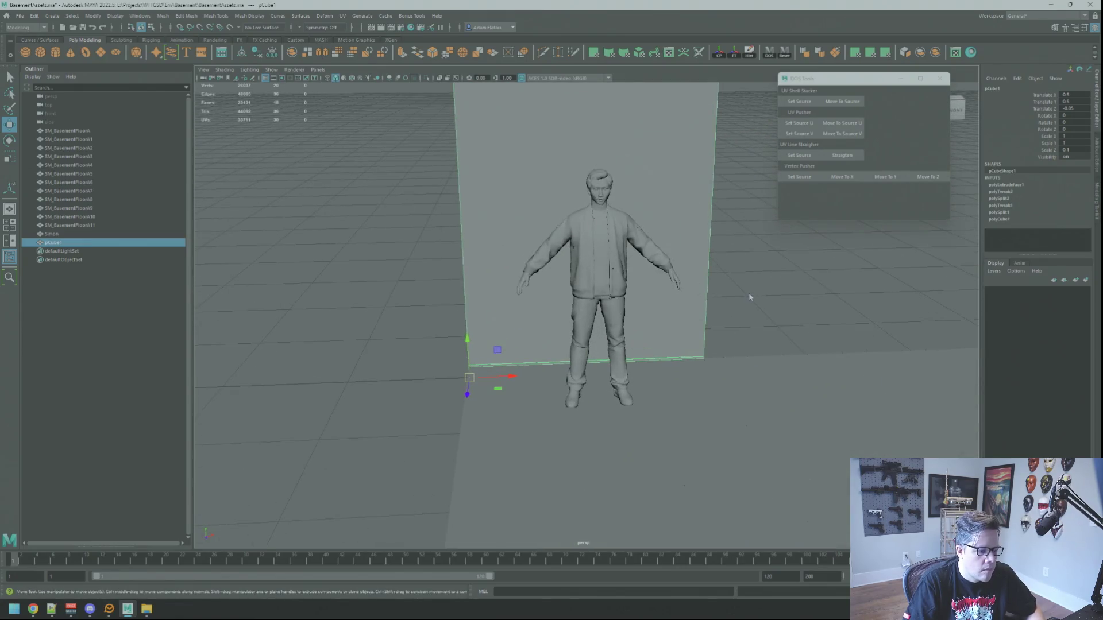
left_click(753, 288)
Reselect wall panel pCube1 and duplicate it with Ctrl+D to extend the row.
scroll(696, 263, "up", 5)
left_click(671, 259)
scroll(657, 266, "up", 5)
left_click(766, 240)
mouse_move(767, 240)
left_mouse_down()
mouse_move(701, 239)
mouse_move(746, 261)
mouse_move(592, 247)
mouse_move(697, 239)
mouse_move(661, 238)
left_mouse_up()
left_click(592, 247)
key("alt+Tab")
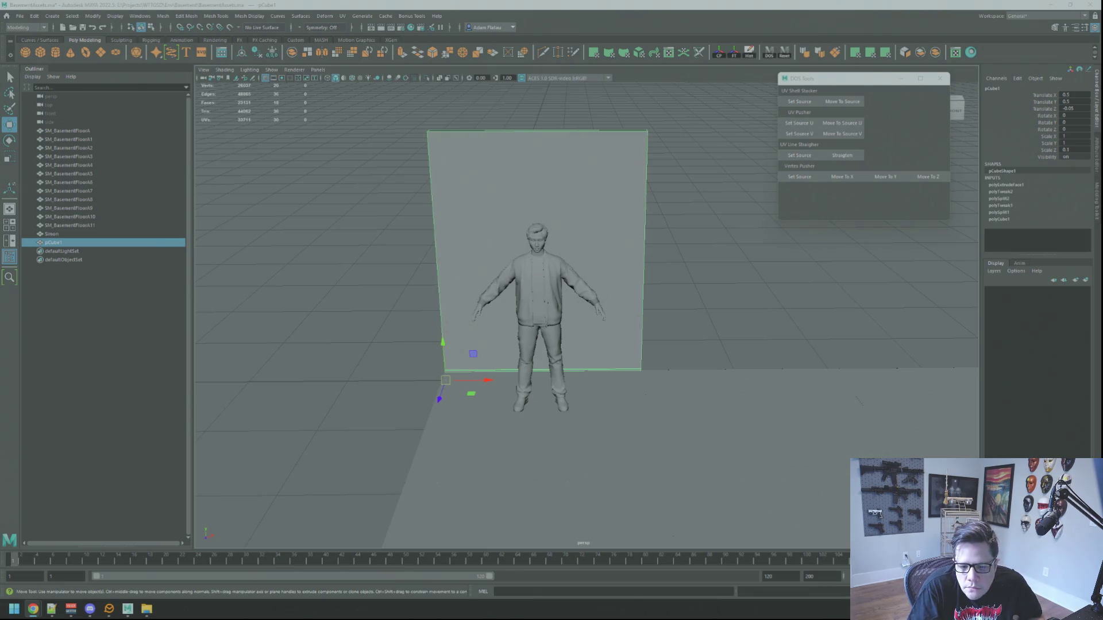
mouse_move(666, 195)
left_mouse_down("alt")
mouse_move(502, 278)
mouse_move(557, 273)
mouse_move(525, 283)
mouse_move(580, 310)
mouse_move(636, 318)
mouse_move(566, 297)
mouse_move(712, 302)
mouse_move(583, 304)
mouse_move(675, 297)
mouse_move(607, 304)
mouse_move(584, 275)
mouse_move(666, 276)
mouse_move(492, 295)
mouse_move(486, 278)
left_mouse_up("alt")
key("ctrl+d")
key("ctrl+d")
key("ctrl+d")
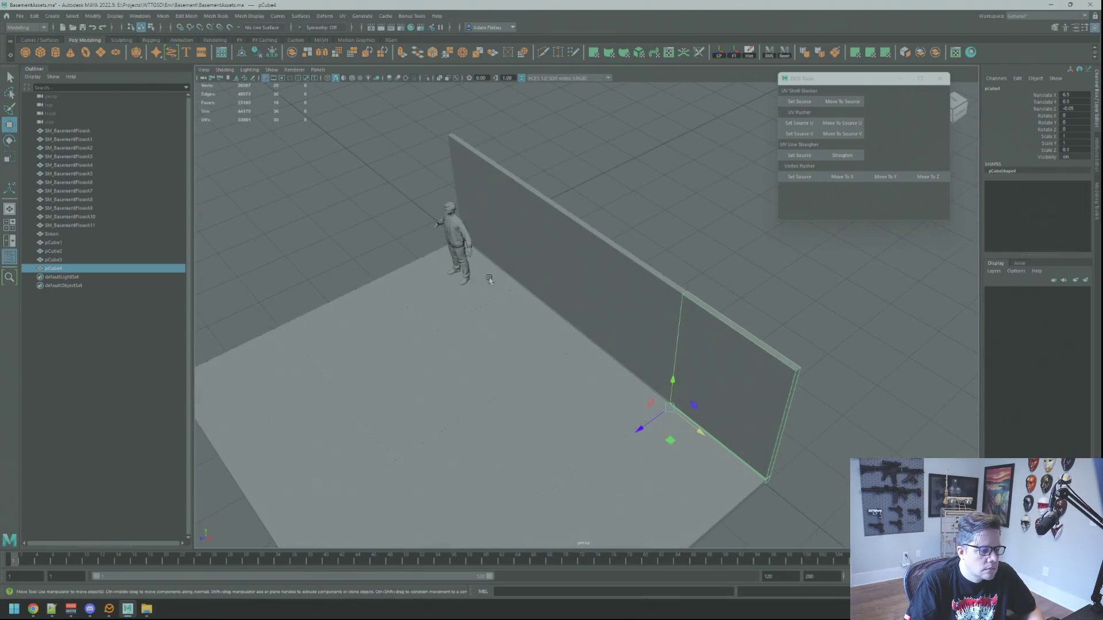
Duplicate the first wall panel and rotate the copy 90° about Y.
left_click(487, 287)
mouse_move(486, 234)
left_mouse_down("alt")
mouse_move(564, 229)
mouse_move(495, 248)
mouse_move(485, 269)
mouse_move(590, 274)
mouse_move(592, 287)
mouse_move(600, 273)
mouse_move(489, 290)
left_mouse_up("alt")
left_click(495, 248)
key("ctrl+d")
key("e")
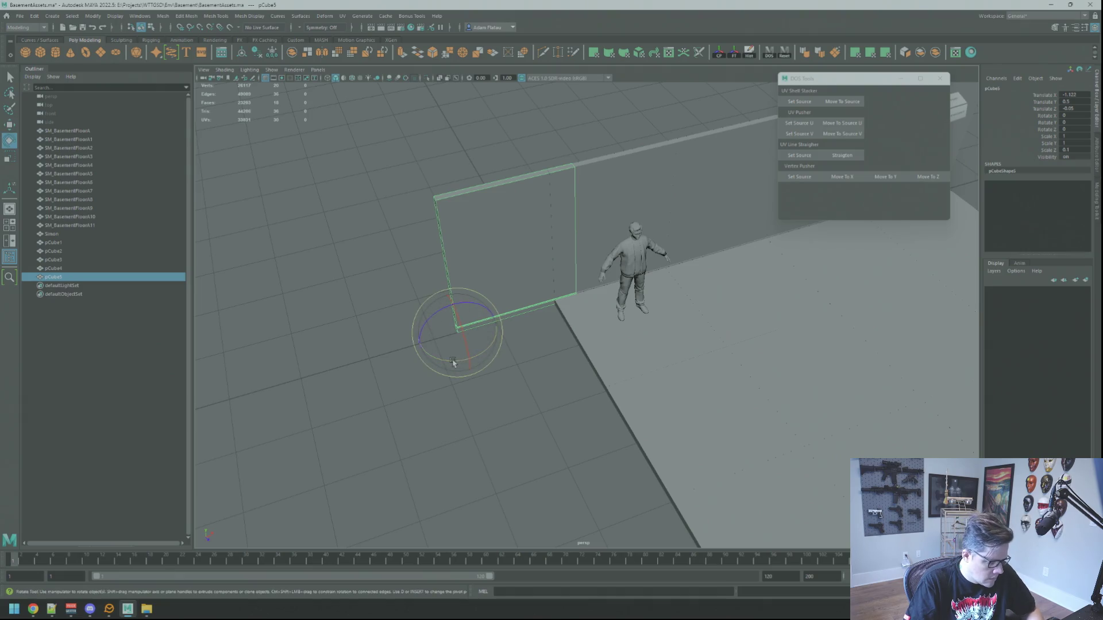
mouse_move(452, 363)
left_mouse_down()
mouse_move(501, 352)
mouse_move(588, 364)
mouse_move(603, 344)
mouse_move(578, 328)
mouse_move(582, 315)
mouse_move(660, 313)
mouse_move(550, 295)
left_mouse_up()
Slide the rotated panel pCube5 to meet the long wall, forming a corner.
key("w")
key("f")
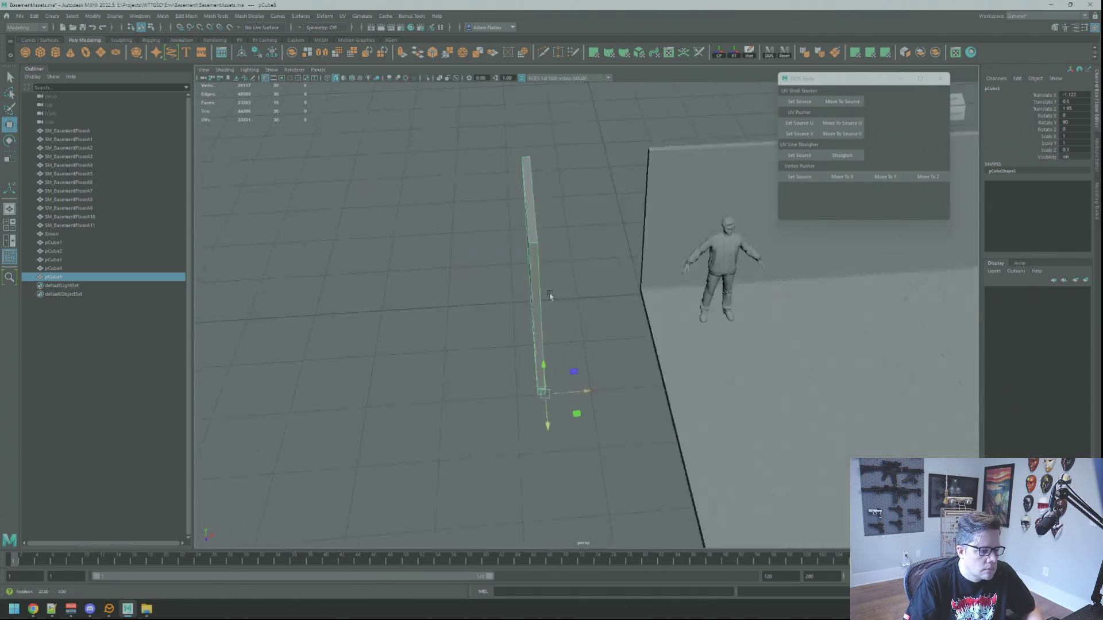
mouse_move(586, 392)
left_mouse_down()
mouse_move(698, 397)
mouse_move(605, 356)
mouse_move(561, 352)
mouse_move(541, 394)
mouse_move(595, 360)
mouse_move(688, 343)
left_mouse_up()
mouse_move(758, 321)
left_mouse_down("alt")
mouse_move(803, 316)
mouse_move(810, 273)
mouse_move(729, 344)
mouse_move(608, 347)
mouse_move(517, 305)
mouse_move(581, 288)
mouse_move(553, 282)
mouse_move(647, 211)
mouse_move(597, 270)
mouse_move(576, 271)
mouse_move(587, 301)
mouse_move(671, 285)
mouse_move(598, 276)
mouse_move(701, 281)
mouse_move(571, 278)
mouse_move(536, 260)
mouse_move(539, 278)
mouse_move(598, 312)
mouse_move(677, 319)
mouse_move(558, 315)
left_mouse_up("alt")
mouse_move(563, 255)
left_mouse_down("alt")
mouse_move(551, 246)
mouse_move(656, 274)
mouse_move(559, 254)
mouse_move(534, 283)
mouse_move(546, 262)
mouse_move(601, 276)
mouse_move(576, 310)
mouse_move(635, 286)
mouse_move(558, 278)
mouse_move(729, 305)
mouse_move(661, 299)
mouse_move(576, 328)
mouse_move(628, 180)
left_mouse_up("alt")
left_click(628, 180)
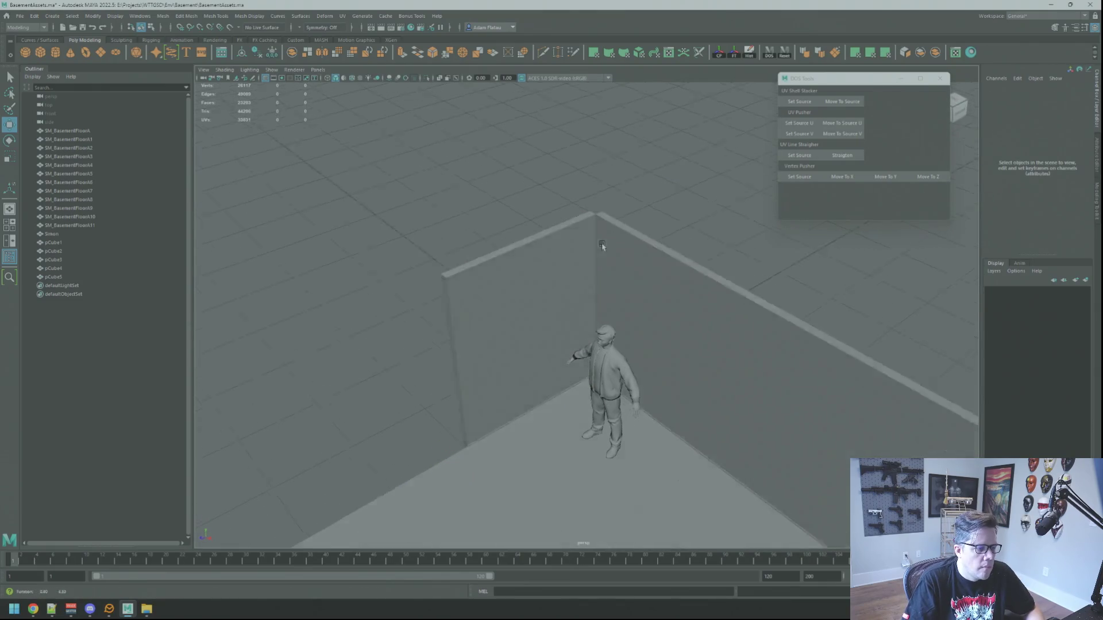
Select the corner wall panels with the Move tool active.
left_click_drag(603, 241, 576, 258, "alt")
right_click(618, 256)
left_click(646, 240)
left_click_drag(646, 240, 598, 267, "alt")
left_click(598, 267)
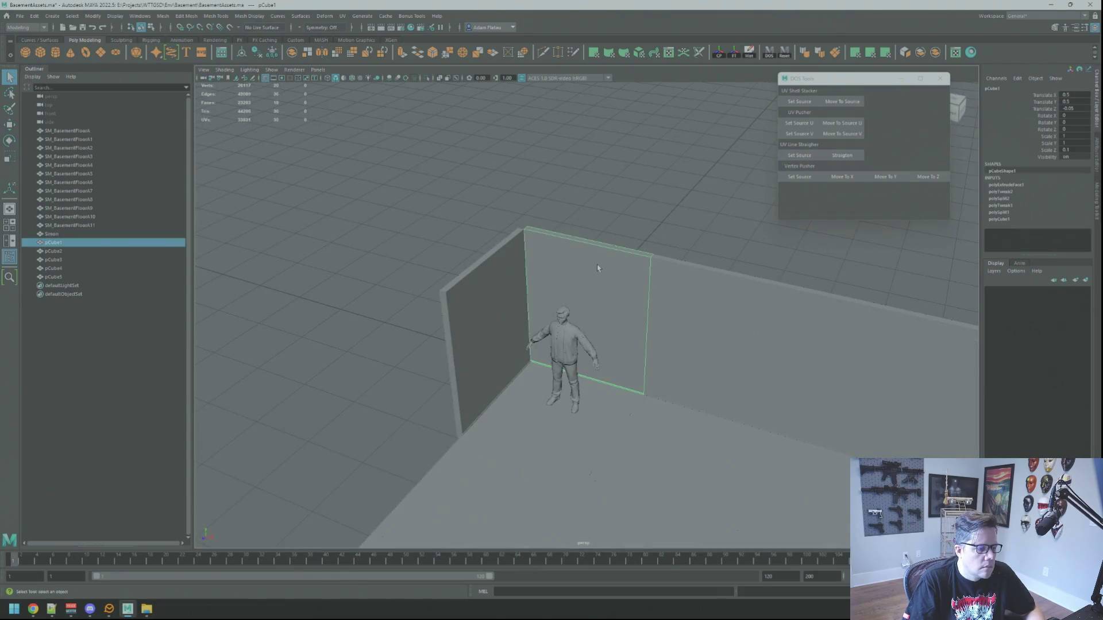
scroll(526, 293, "up", 5)
key("w")
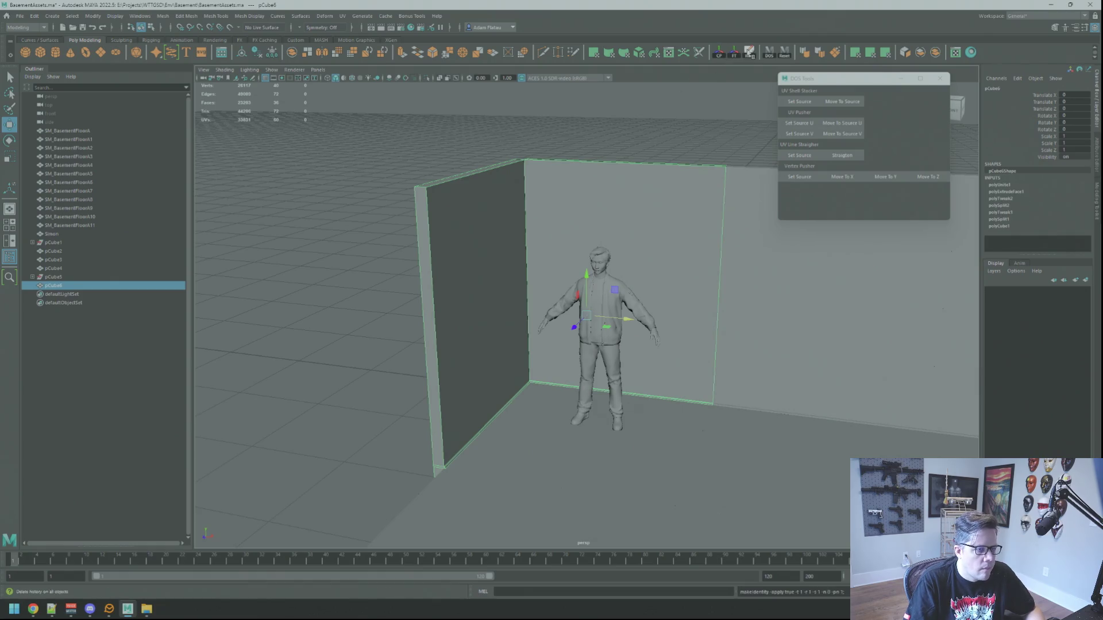
Isolate the selected walls and switch to face selection at the wall base.
left_click(428, 80)
scroll(542, 240, "up", 8)
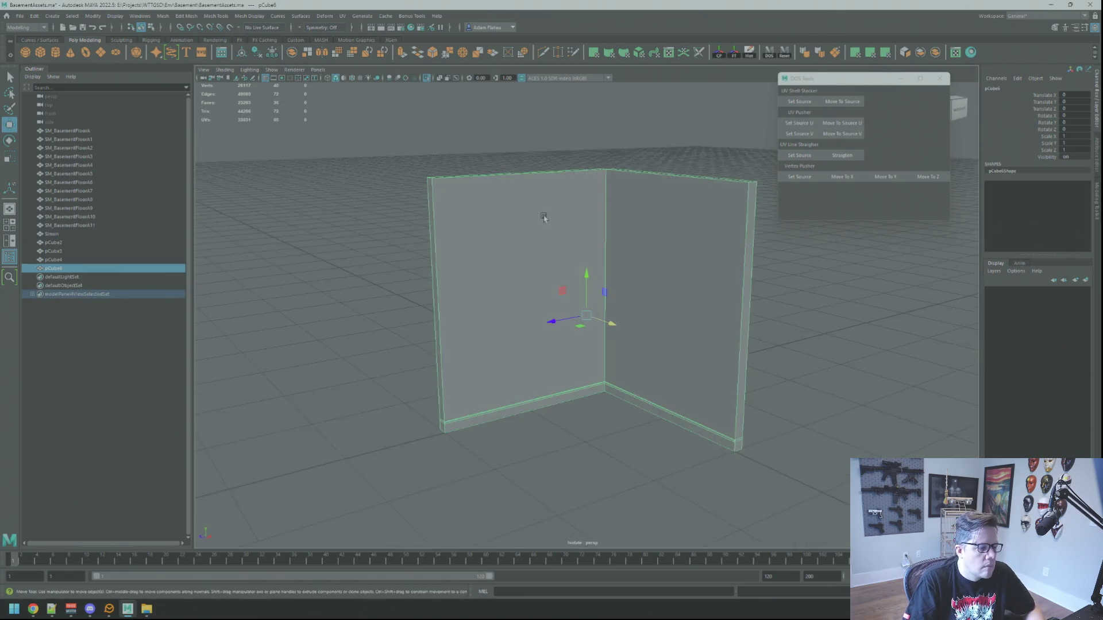
mouse_move(541, 240)
left_mouse_down("alt")
mouse_move(509, 239)
mouse_move(542, 322)
mouse_move(708, 239)
mouse_move(613, 247)
mouse_move(623, 207)
mouse_move(600, 184)
mouse_move(570, 193)
mouse_move(591, 364)
mouse_move(576, 234)
mouse_move(653, 295)
mouse_move(469, 311)
left_mouse_up("alt")
right_click(623, 207)
key("q")
left_click(631, 199)
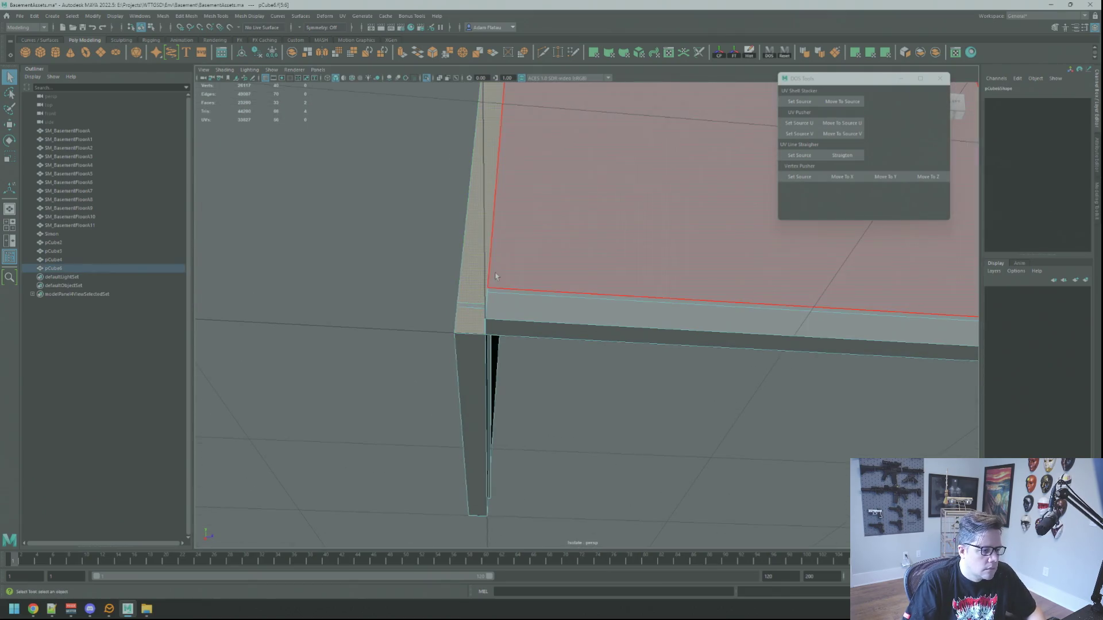
Multi-Cut a vertical slice through the baseboard near the corner joint.
mouse_move(529, 284)
left_mouse_down("alt")
mouse_move(495, 275)
mouse_move(546, 296)
left_mouse_up("alt")
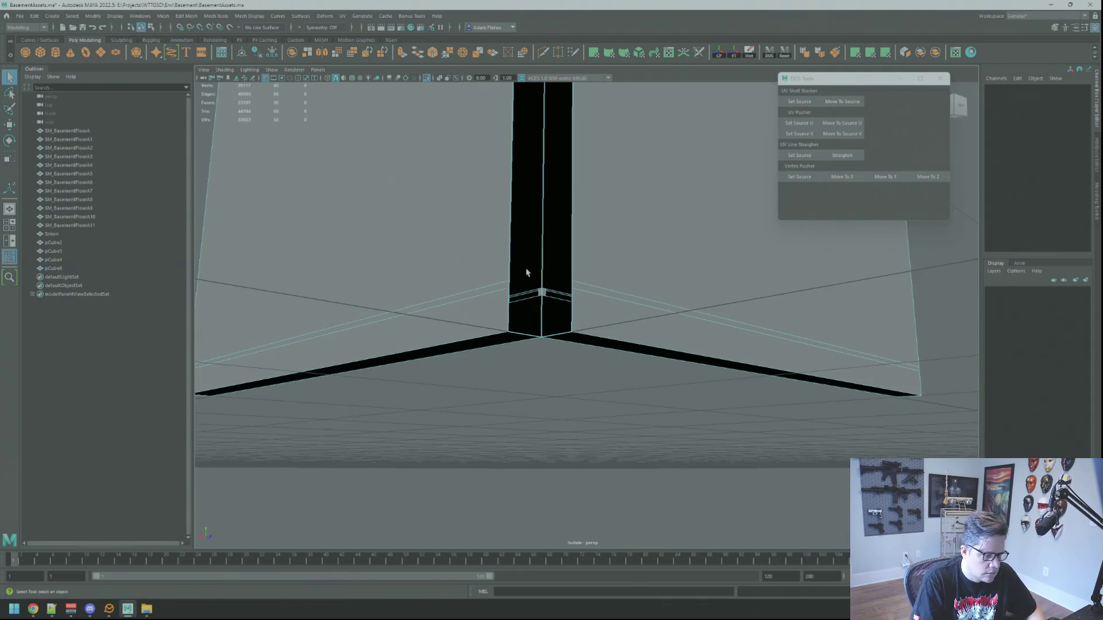
mouse_move(527, 272)
left_mouse_down("alt")
mouse_move(632, 346)
mouse_move(625, 320)
mouse_move(593, 303)
left_mouse_up("alt")
mouse_move(607, 471)
left_mouse_down("alt")
mouse_move(522, 360)
mouse_move(697, 343)
mouse_move(699, 372)
mouse_move(628, 320)
mouse_move(606, 282)
mouse_move(605, 236)
mouse_move(568, 301)
mouse_move(499, 290)
mouse_move(665, 345)
mouse_move(574, 329)
mouse_move(584, 387)
mouse_move(592, 260)
mouse_move(578, 265)
mouse_move(615, 312)
mouse_move(569, 316)
mouse_move(603, 216)
left_mouse_up("alt")
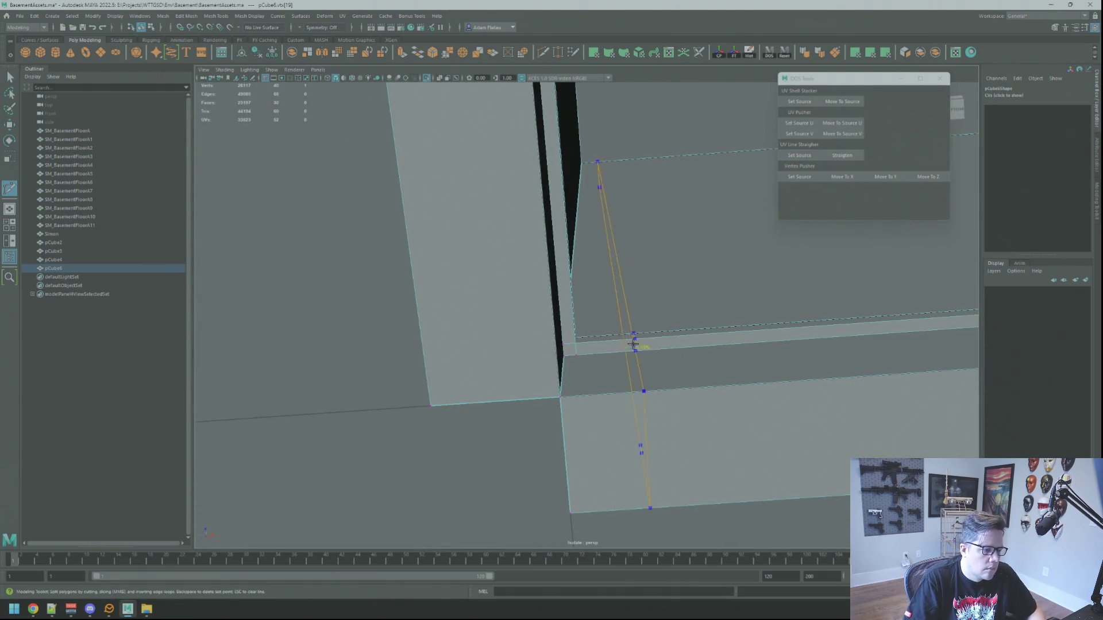
key("Return")
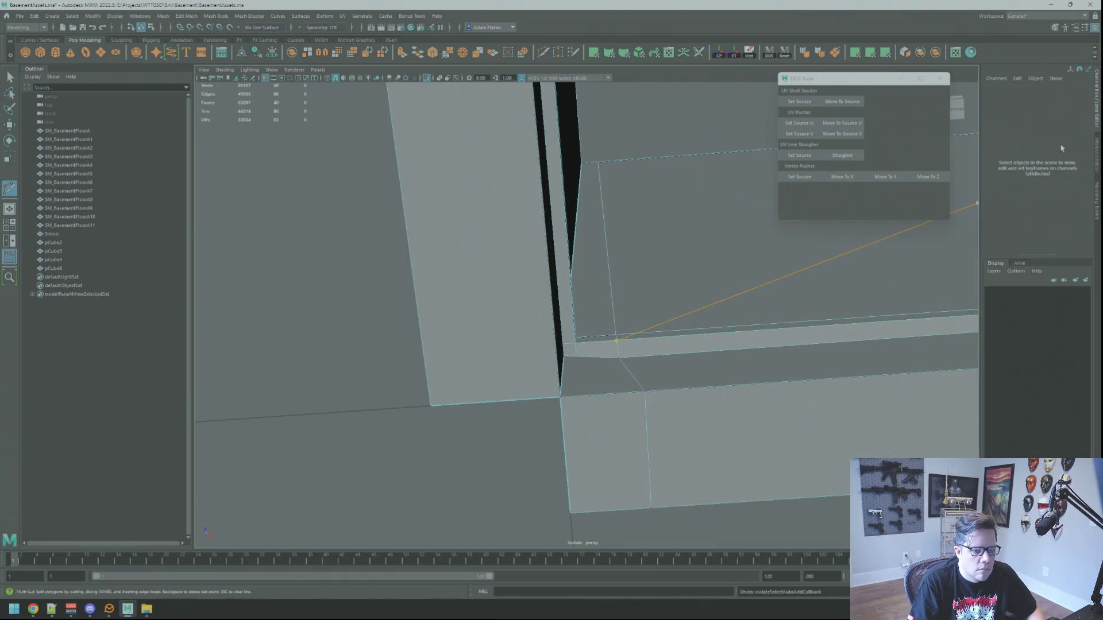
key("ctrl+z")
left_click(1096, 199)
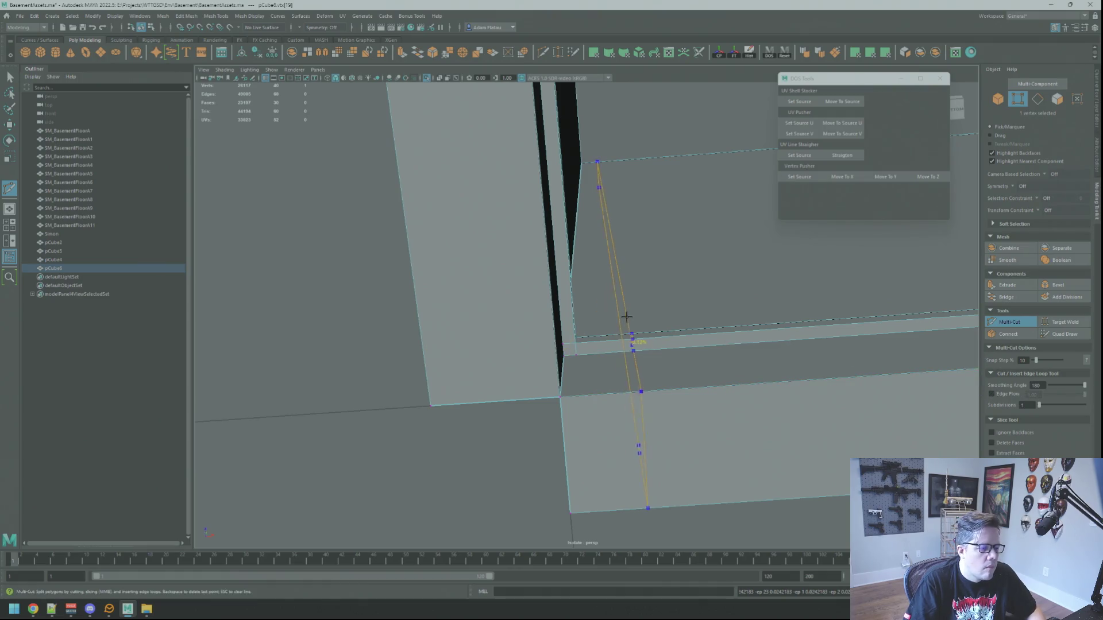
key("q")
Select the new vertical vertex loop and align it straight with Move To X.
right_click(590, 296)
mouse_move(593, 295)
left_mouse_down()
mouse_move(563, 362)
mouse_move(586, 378)
left_mouse_up()
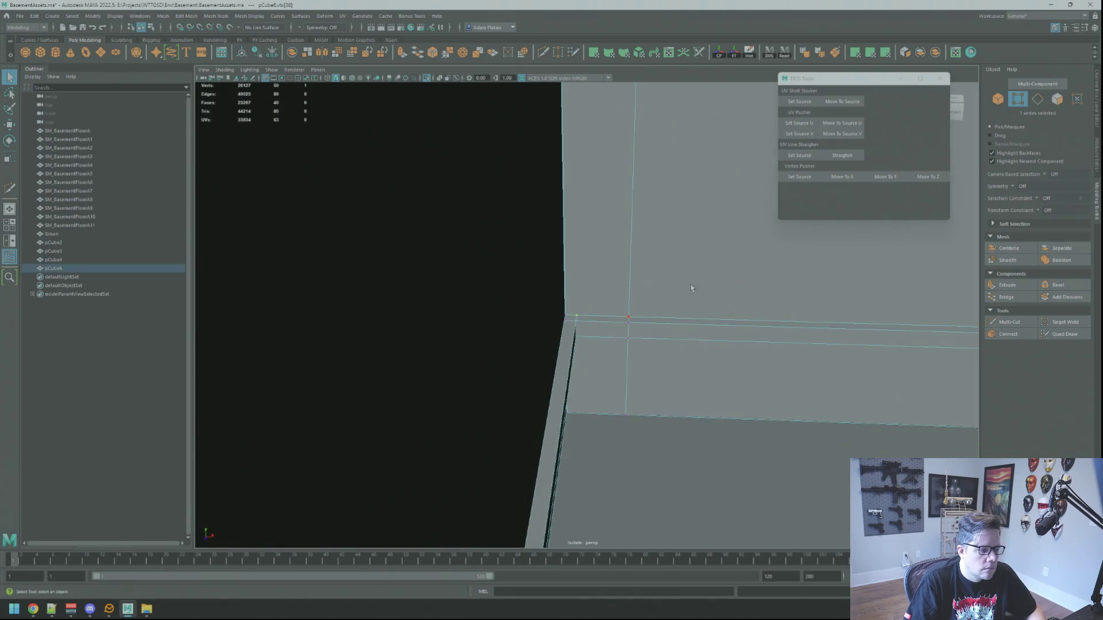
left_click_drag(762, 228, 637, 422)
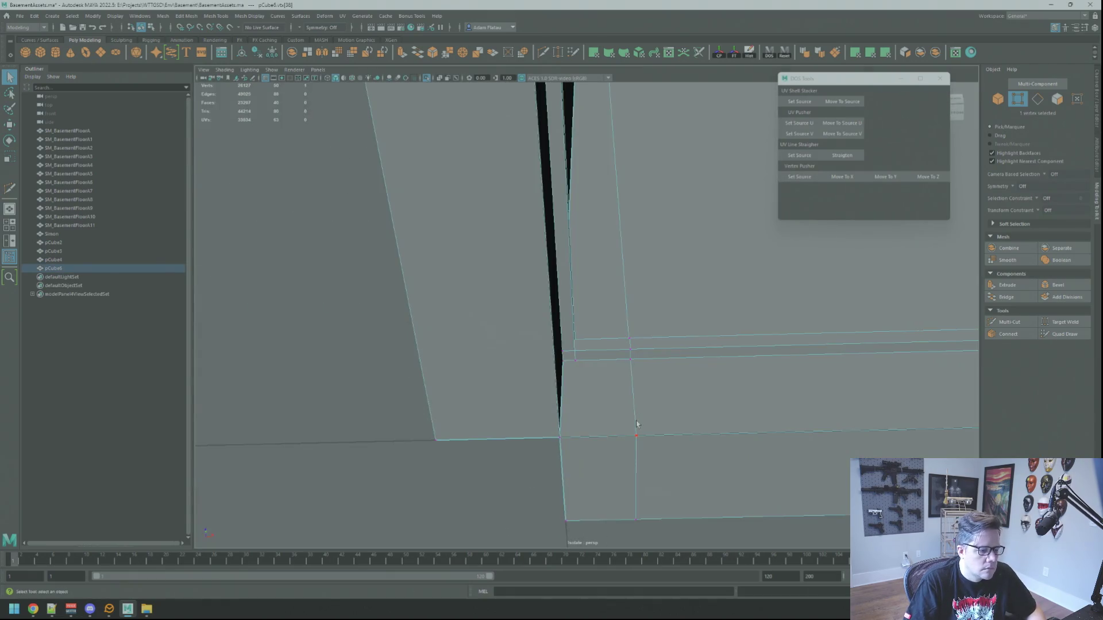
double_click(636, 370)
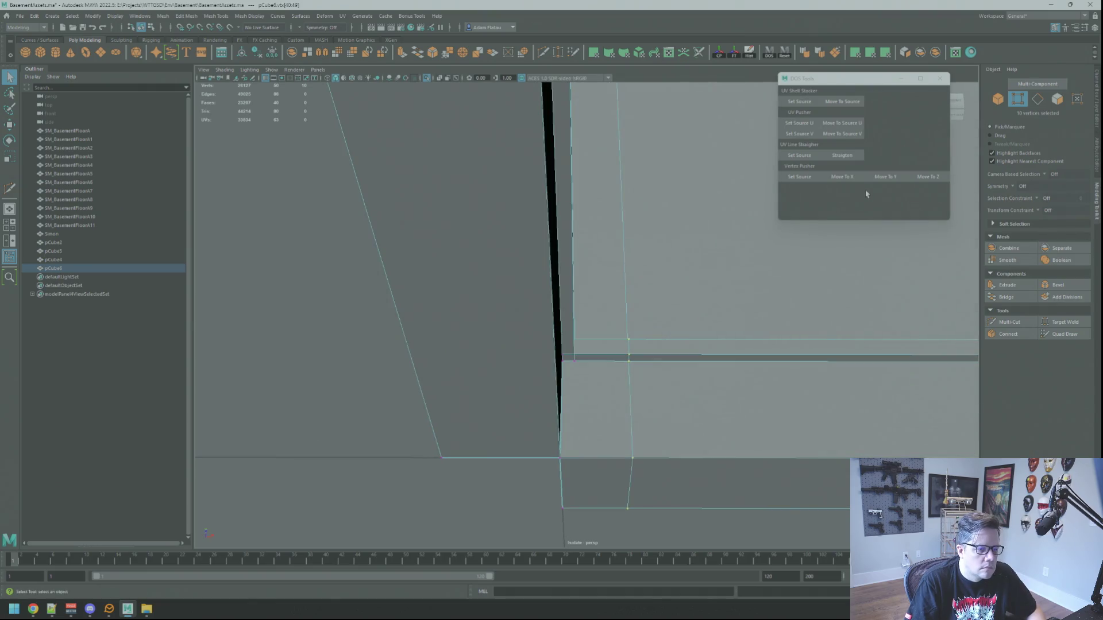
left_click(844, 178)
mouse_move(660, 295)
left_mouse_down()
mouse_move(642, 287)
mouse_move(645, 317)
mouse_move(562, 278)
mouse_move(578, 279)
mouse_move(572, 266)
left_mouse_up()
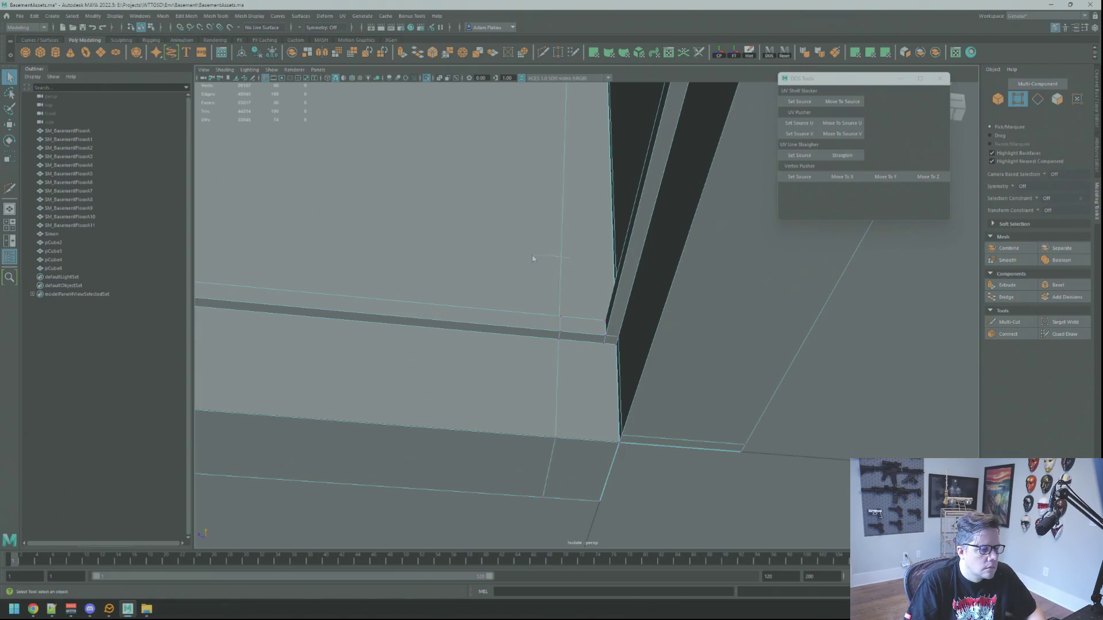
left_click_drag(550, 236, 602, 309)
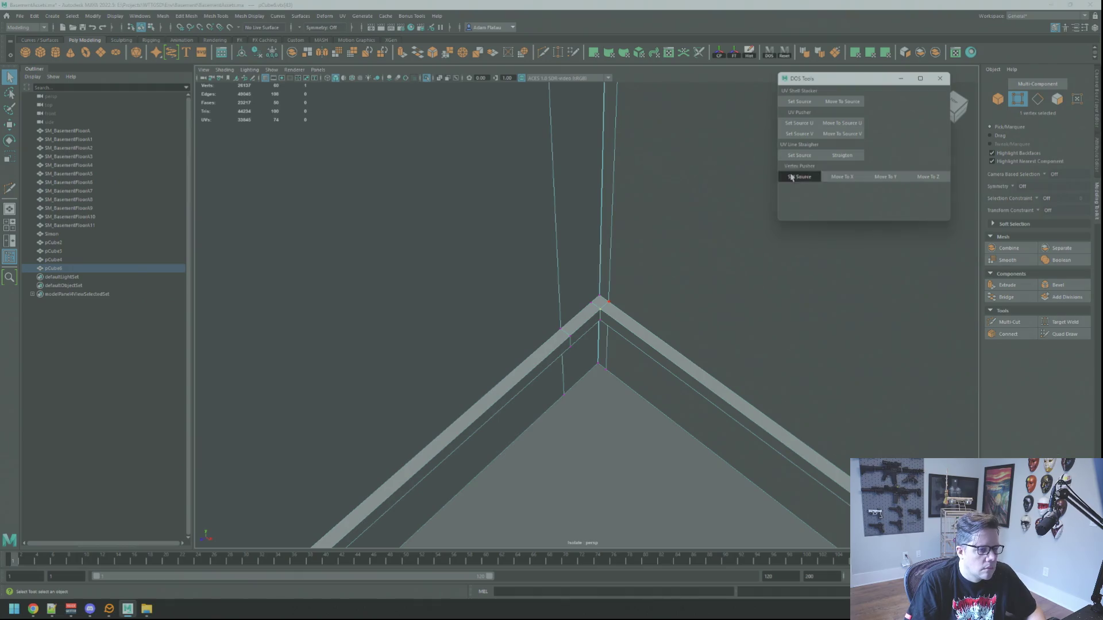
Add a corner vertex to the selection and align the vertices in Z.
left_click_drag(661, 181, 585, 185)
left_click(557, 321, "shift")
left_click_drag(557, 322, 566, 311)
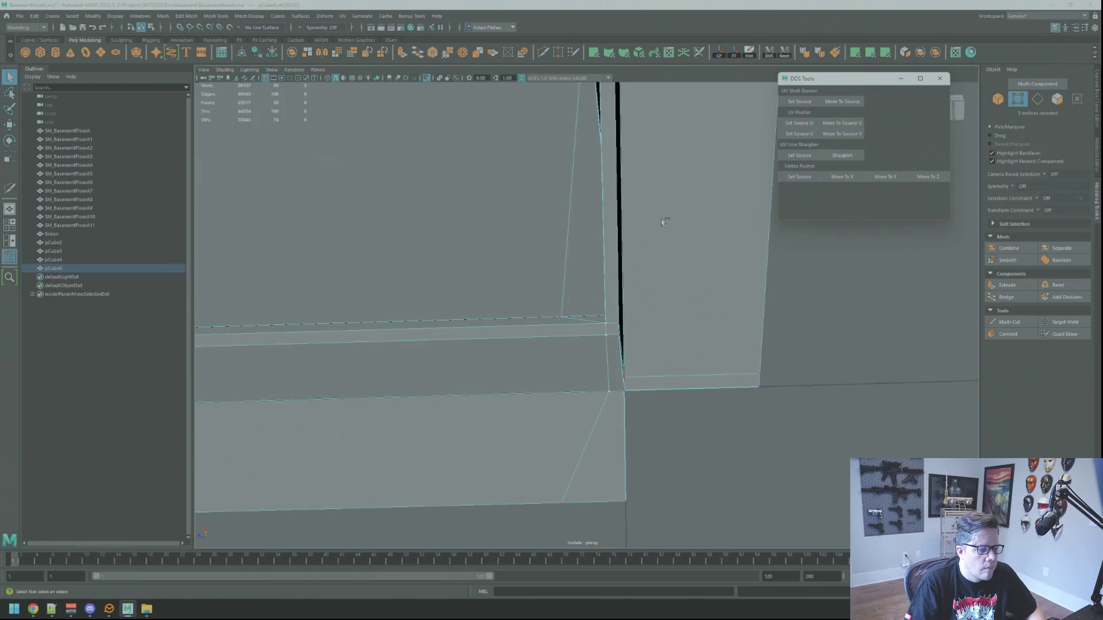
left_click(940, 183)
left_click_drag(570, 258, 618, 309)
Select the two matching corner vertices and merge them into one point.
right_click(619, 311)
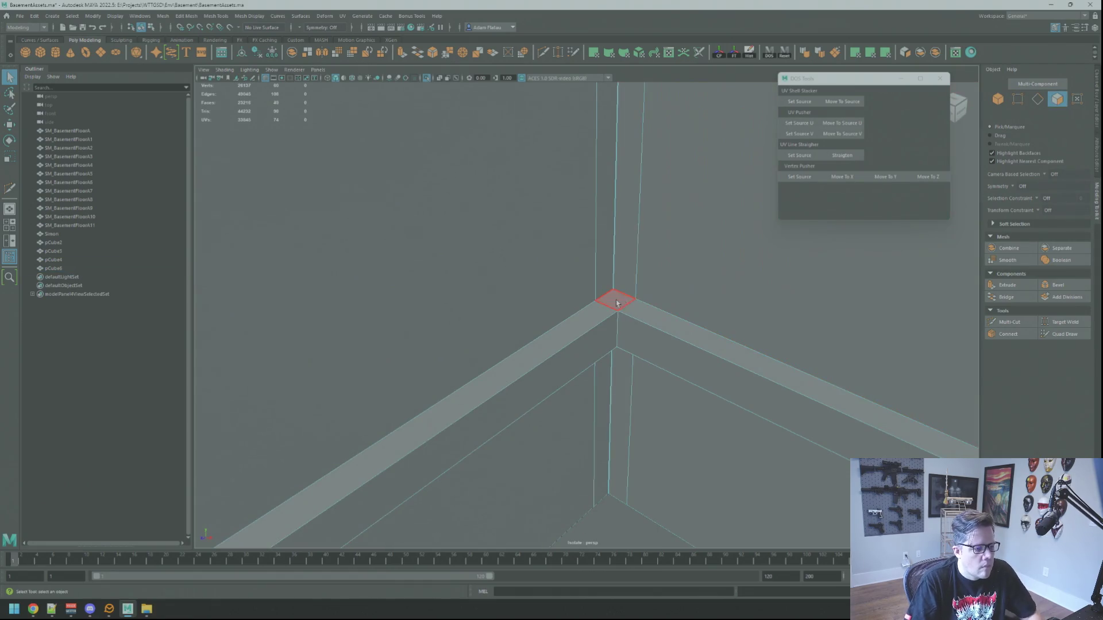
left_click_drag(632, 376, 624, 309)
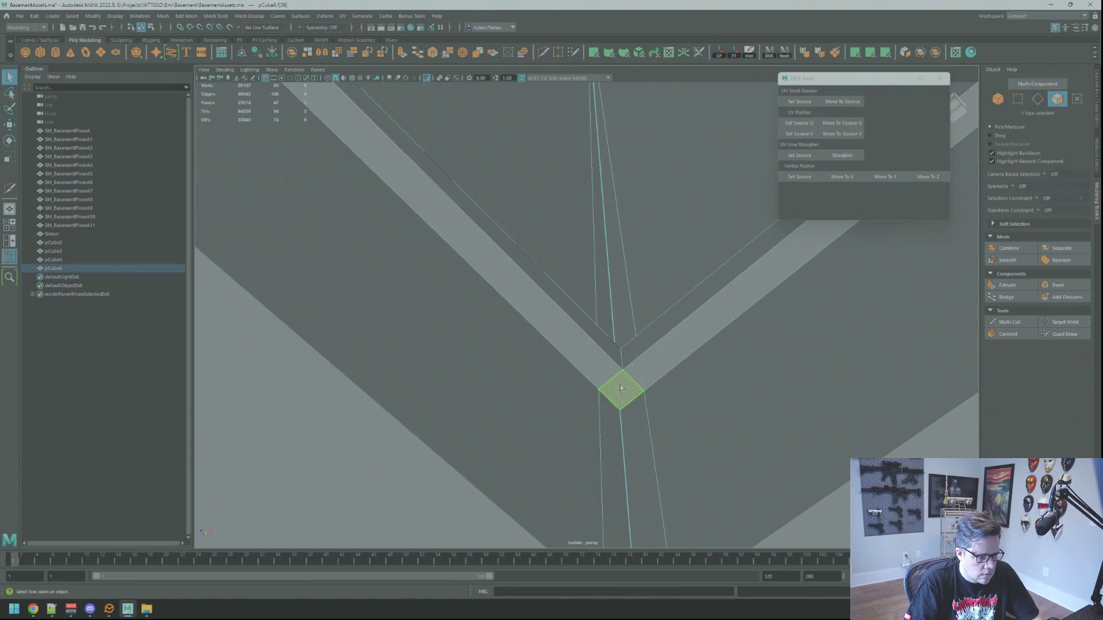
mouse_move(653, 324)
left_mouse_down()
mouse_move(628, 410)
mouse_move(581, 338)
mouse_move(564, 351)
mouse_move(544, 313)
mouse_move(564, 335)
mouse_move(543, 329)
left_mouse_up()
left_click(524, 335)
key("f")
left_click(579, 306)
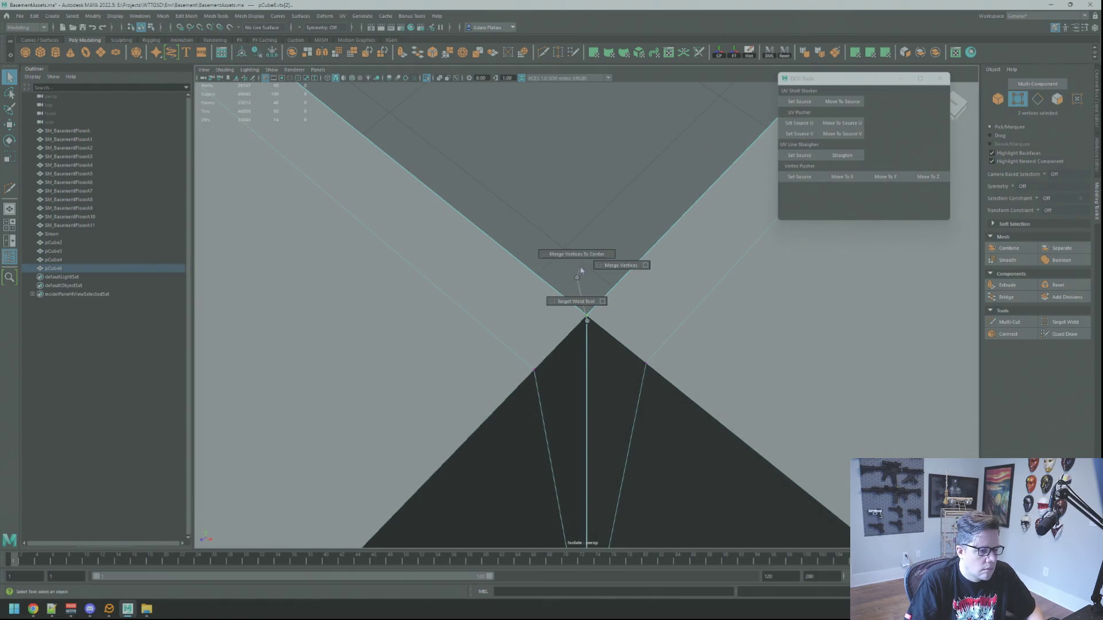
left_click(614, 265)
key("f")
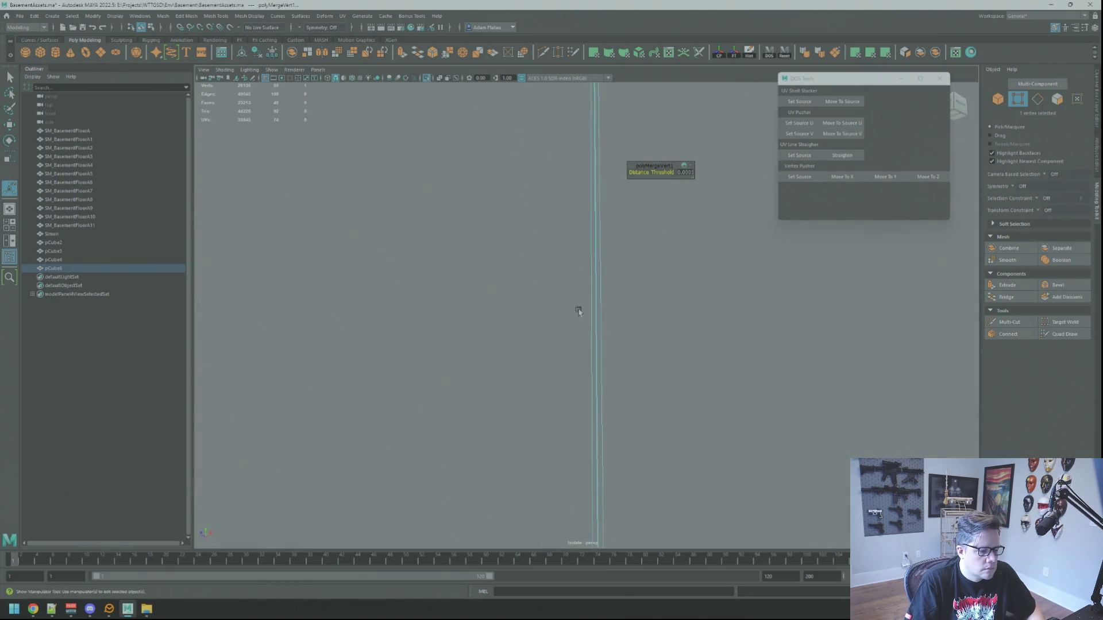
scroll(574, 351, "down", 5)
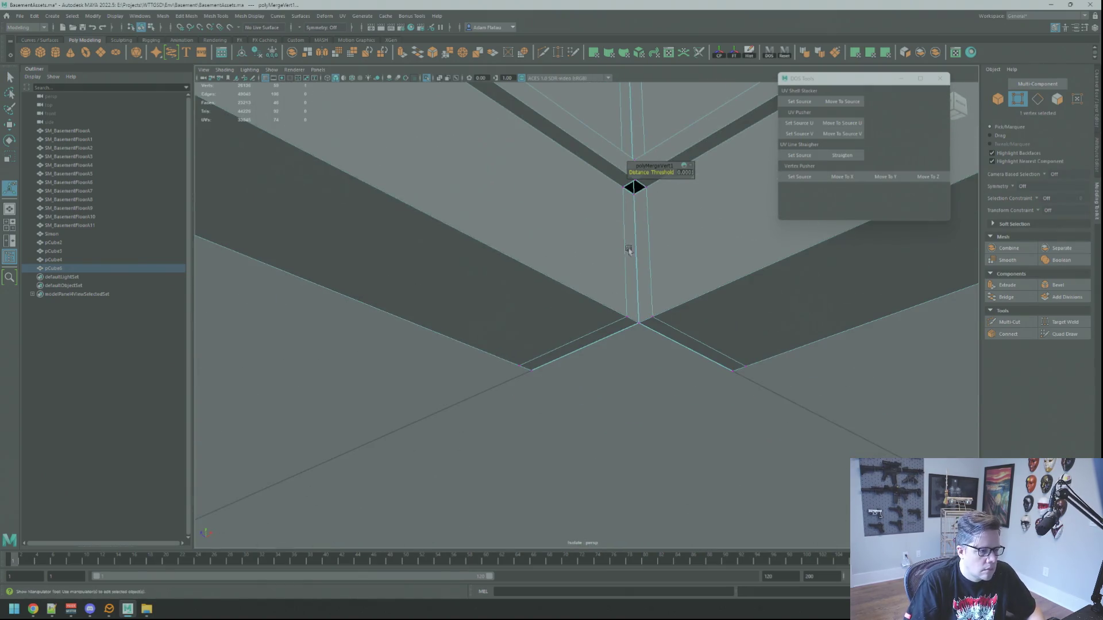
Inspect the remaining dark gap at the wall corner, selecting the adjacent face.
mouse_move(639, 200)
left_mouse_down()
mouse_move(621, 266)
mouse_move(524, 288)
mouse_move(626, 310)
left_mouse_up()
scroll(627, 310, "up", 3)
mouse_move(587, 214)
left_mouse_down()
mouse_move(588, 291)
mouse_move(557, 342)
mouse_move(590, 365)
mouse_move(614, 351)
left_mouse_up()
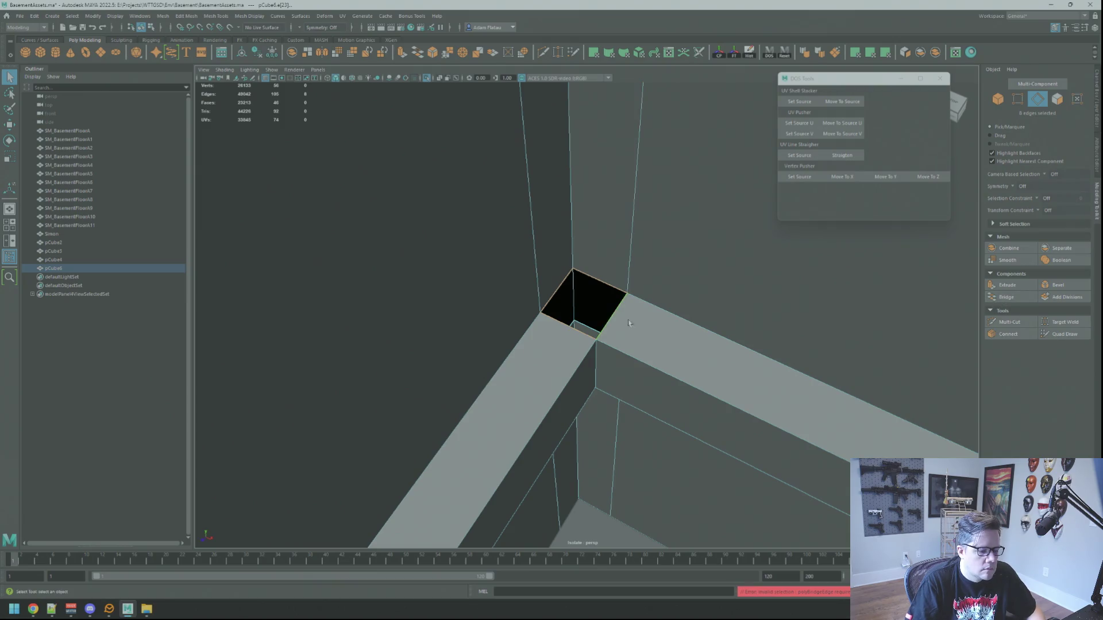
mouse_move(579, 316)
left_mouse_down()
mouse_move(598, 320)
mouse_move(586, 313)
mouse_move(680, 226)
mouse_move(766, 278)
mouse_move(667, 251)
mouse_move(593, 310)
mouse_move(592, 263)
mouse_move(615, 271)
mouse_move(607, 248)
mouse_move(711, 271)
mouse_move(738, 291)
mouse_move(728, 307)
mouse_move(679, 310)
mouse_move(697, 298)
mouse_move(734, 305)
mouse_move(734, 322)
left_mouse_up()
right_click(607, 248)
left_click(606, 243)
key("f")
left_click(733, 305)
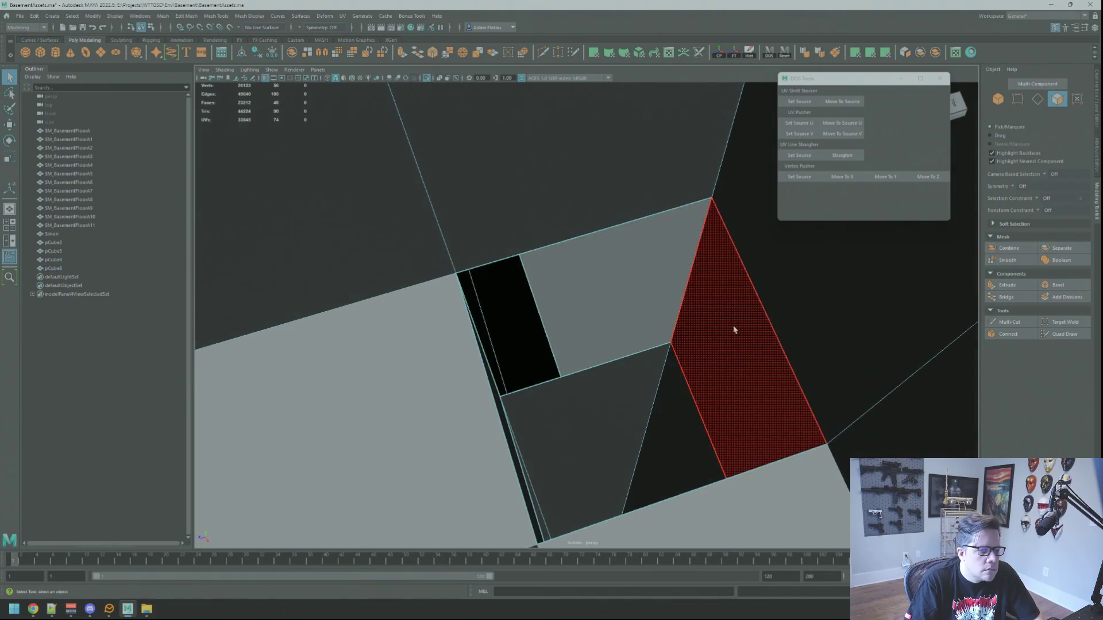
mouse_move(660, 327)
left_mouse_down()
mouse_move(621, 312)
mouse_move(635, 287)
mouse_move(778, 272)
mouse_move(818, 285)
mouse_move(837, 308)
mouse_move(965, 303)
mouse_move(630, 266)
mouse_move(620, 308)
mouse_move(531, 298)
mouse_move(548, 327)
mouse_move(640, 291)
mouse_move(764, 266)
mouse_move(676, 243)
mouse_move(708, 285)
left_mouse_up()
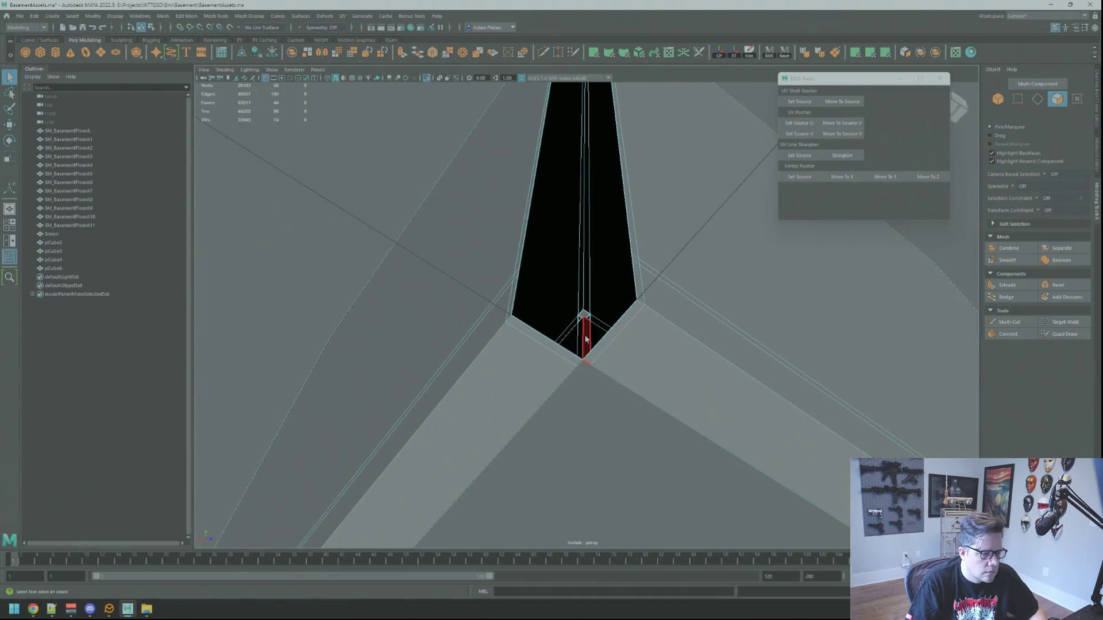
left_click(584, 362)
key("f")
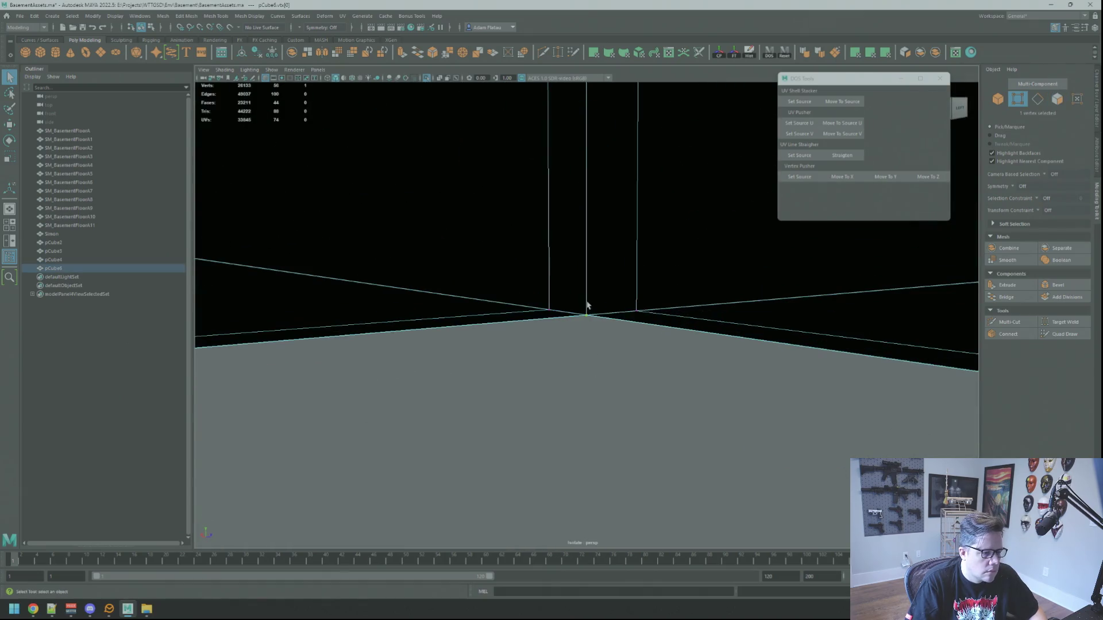
mouse_move(595, 342)
left_mouse_down()
mouse_move(525, 301)
mouse_move(581, 241)
mouse_move(566, 312)
mouse_move(679, 339)
mouse_move(739, 300)
mouse_move(750, 241)
mouse_move(743, 237)
mouse_move(729, 323)
left_mouse_up()
key("f")
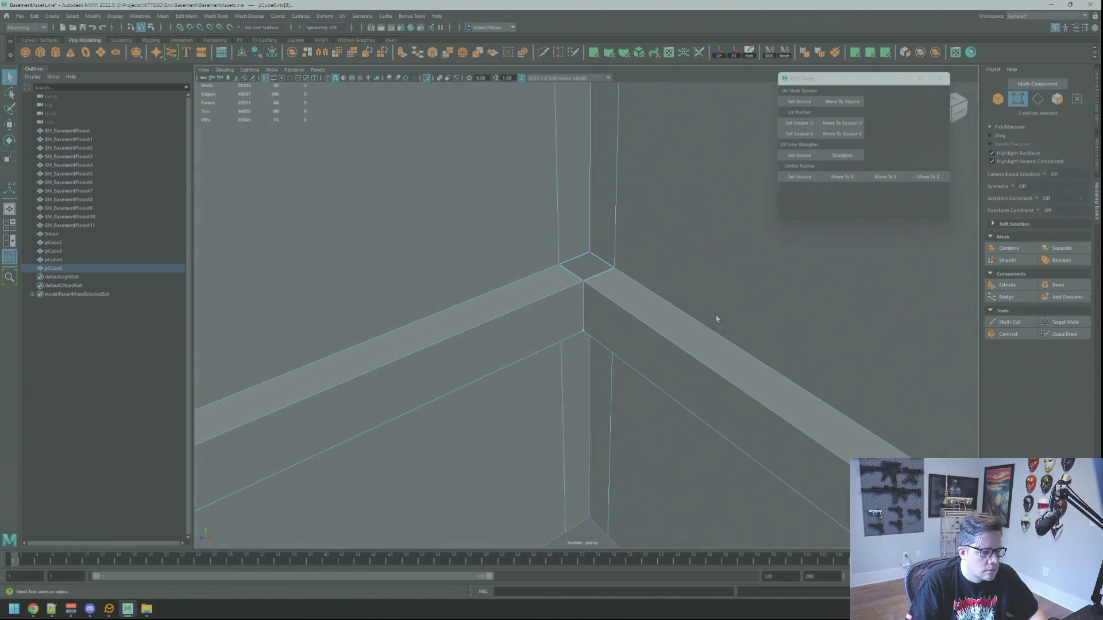
mouse_move(587, 296)
left_mouse_down()
mouse_move(591, 276)
mouse_move(635, 315)
mouse_move(500, 292)
mouse_move(583, 301)
mouse_move(624, 348)
left_mouse_up()
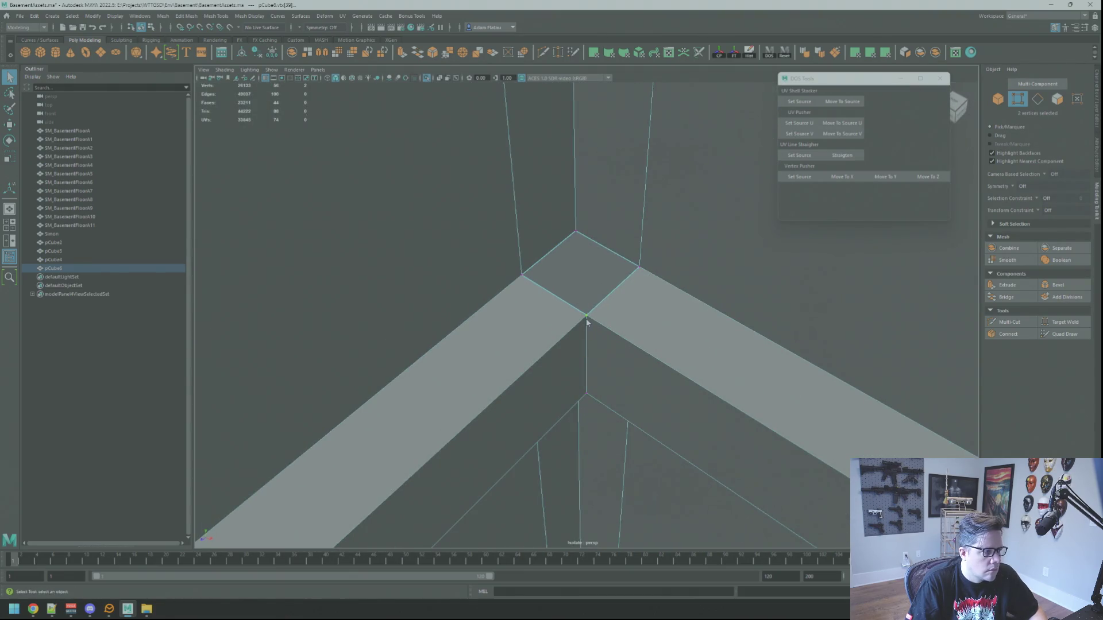
left_click(599, 275)
left_click_drag(599, 275, 611, 289)
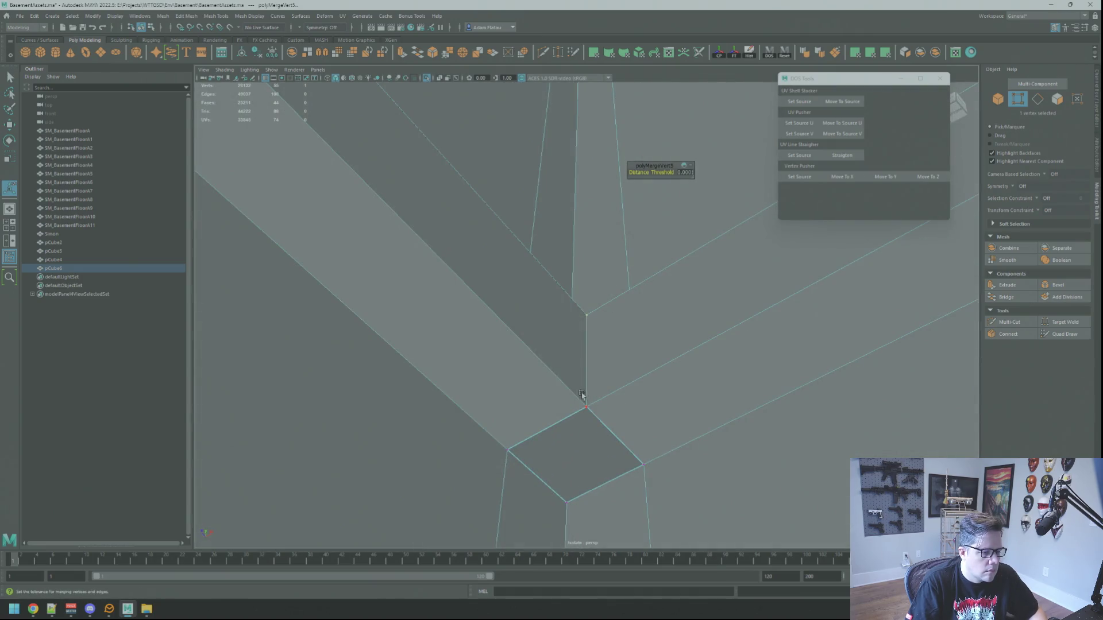
right_click(594, 368, "shift")
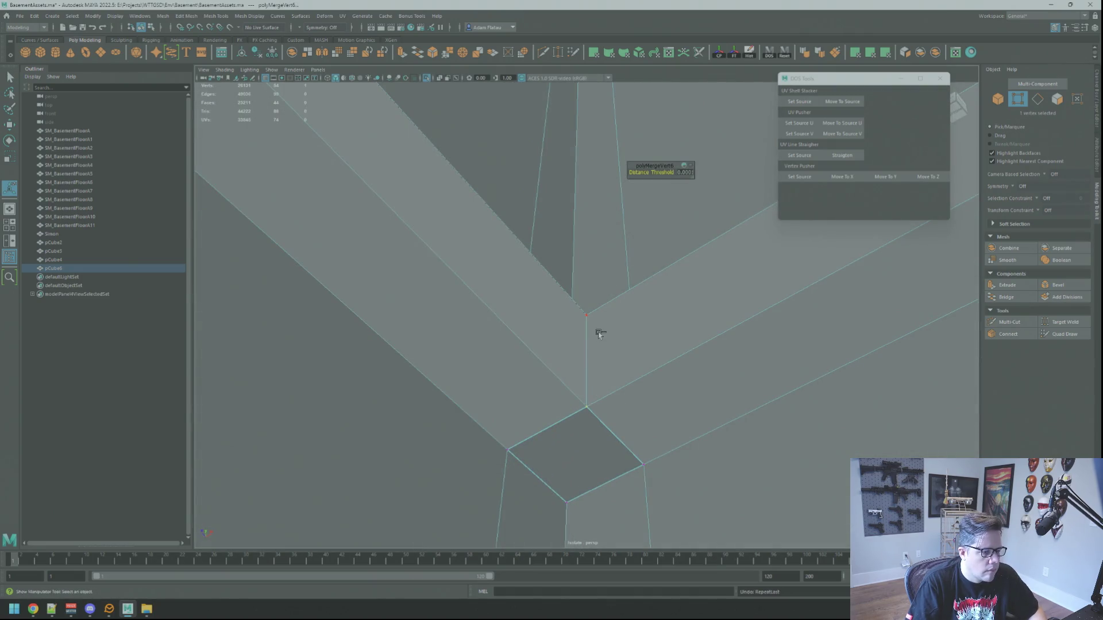
key("ctrl+z")
key("f")
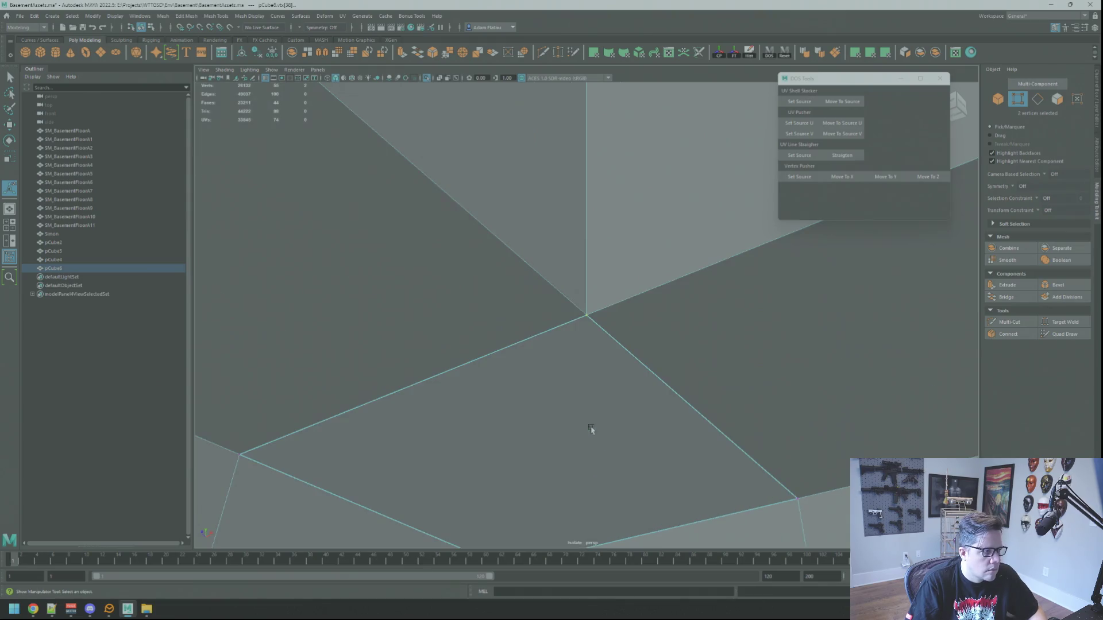
key("w")
right_click(592, 310, "shift")
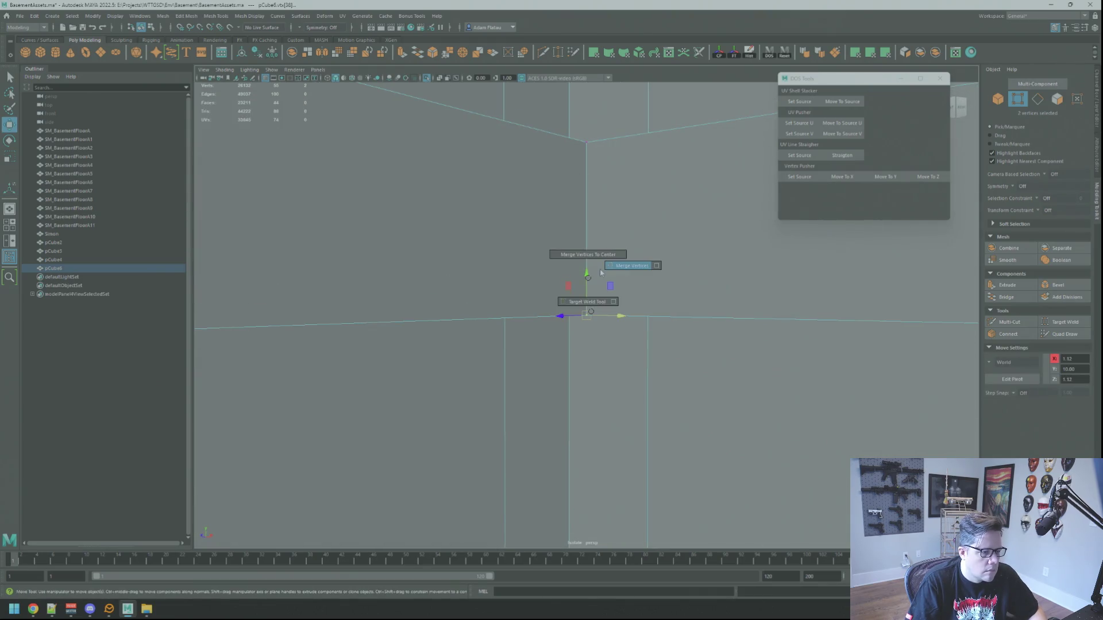
right_click(591, 300)
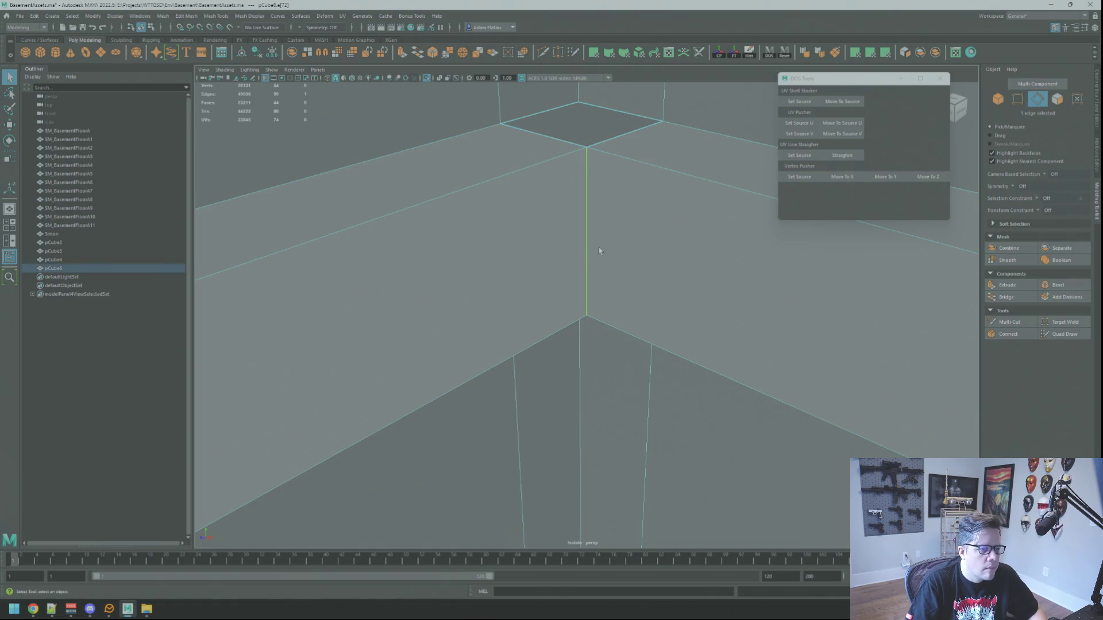
mouse_move(575, 219)
left_mouse_down()
mouse_move(610, 212)
mouse_move(593, 222)
mouse_move(601, 201)
mouse_move(600, 213)
left_mouse_up()
right_click(617, 230)
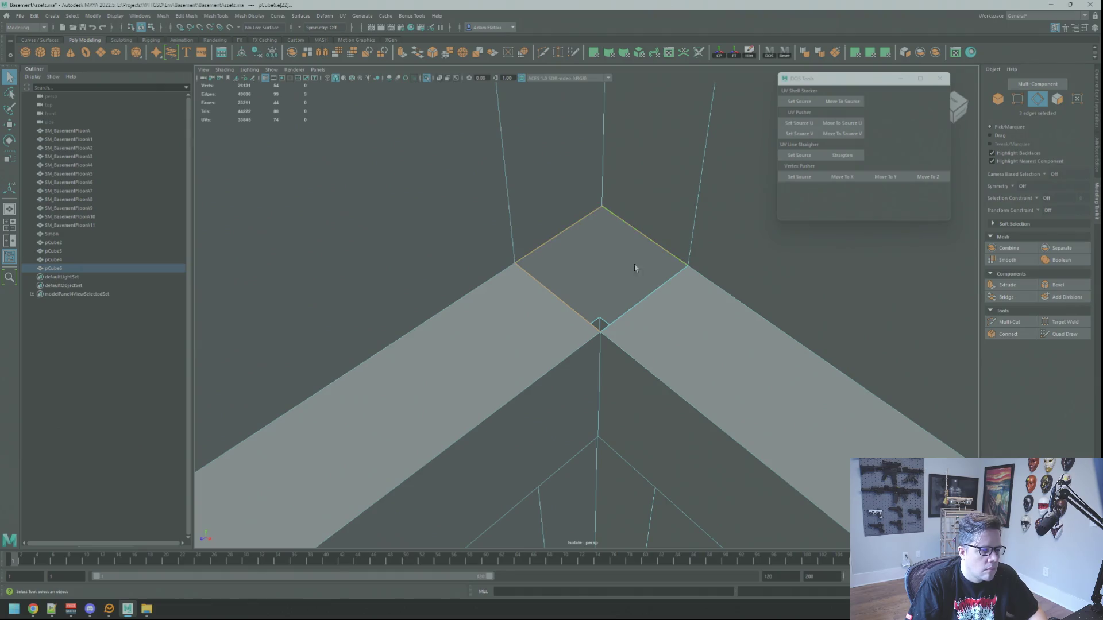
double_click(634, 299, "shift")
key("ctrl+z")
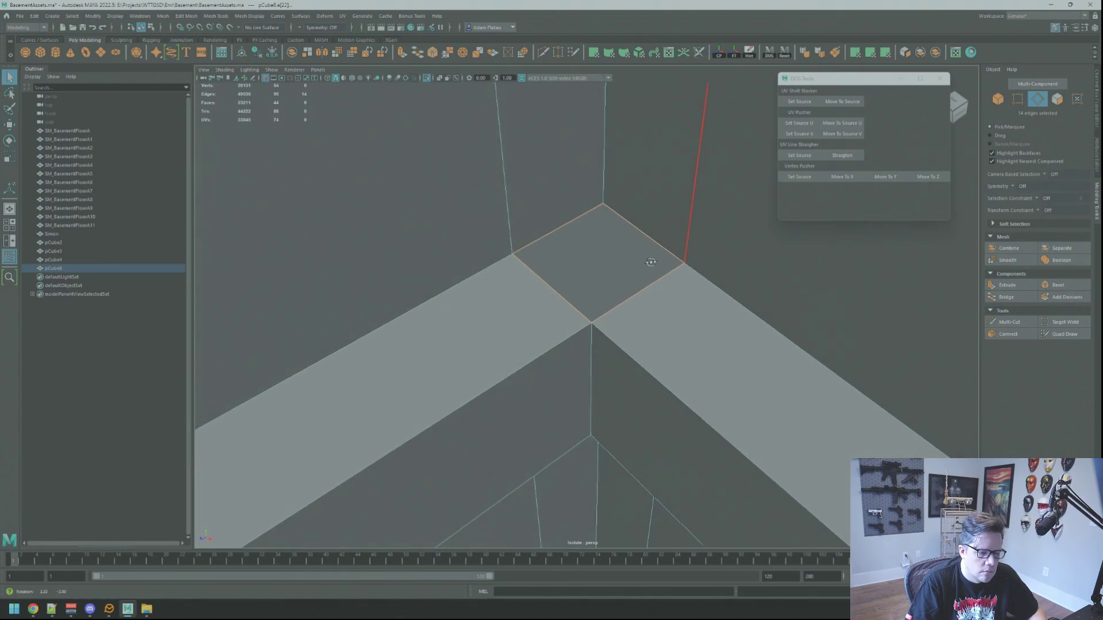
right_click(688, 291)
left_click(650, 294)
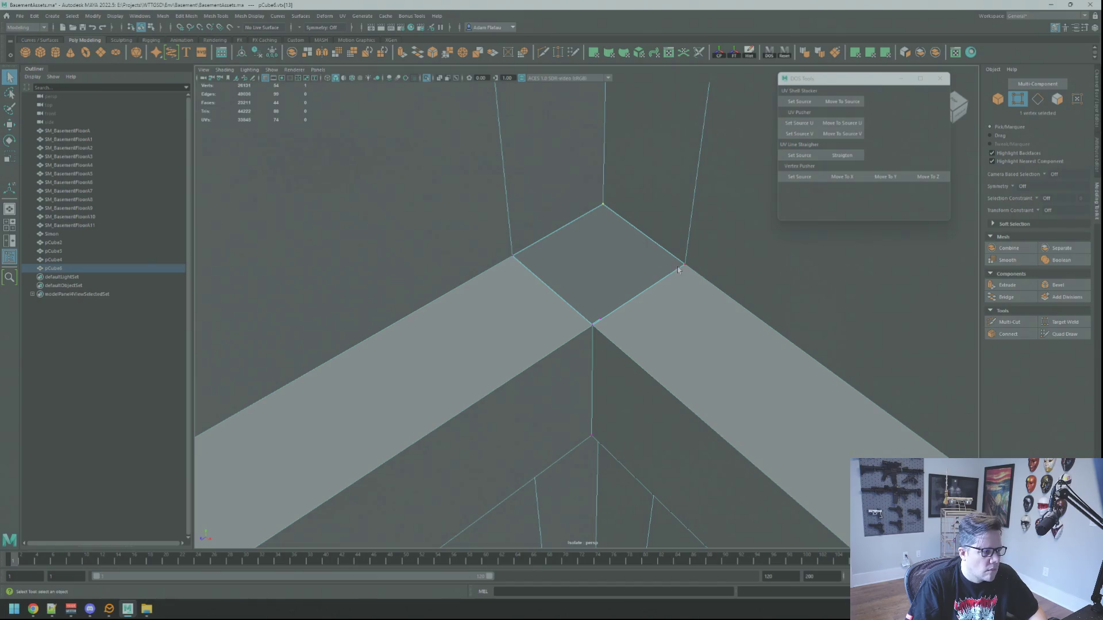
mouse_move(615, 285)
left_mouse_down("alt")
mouse_move(657, 271)
mouse_move(613, 260)
mouse_move(598, 270)
mouse_move(638, 273)
mouse_move(704, 247)
mouse_move(734, 217)
mouse_move(787, 230)
mouse_move(589, 244)
mouse_move(601, 344)
mouse_move(573, 350)
left_mouse_up("alt")
right_click(598, 326, "shift")
left_click(603, 276)
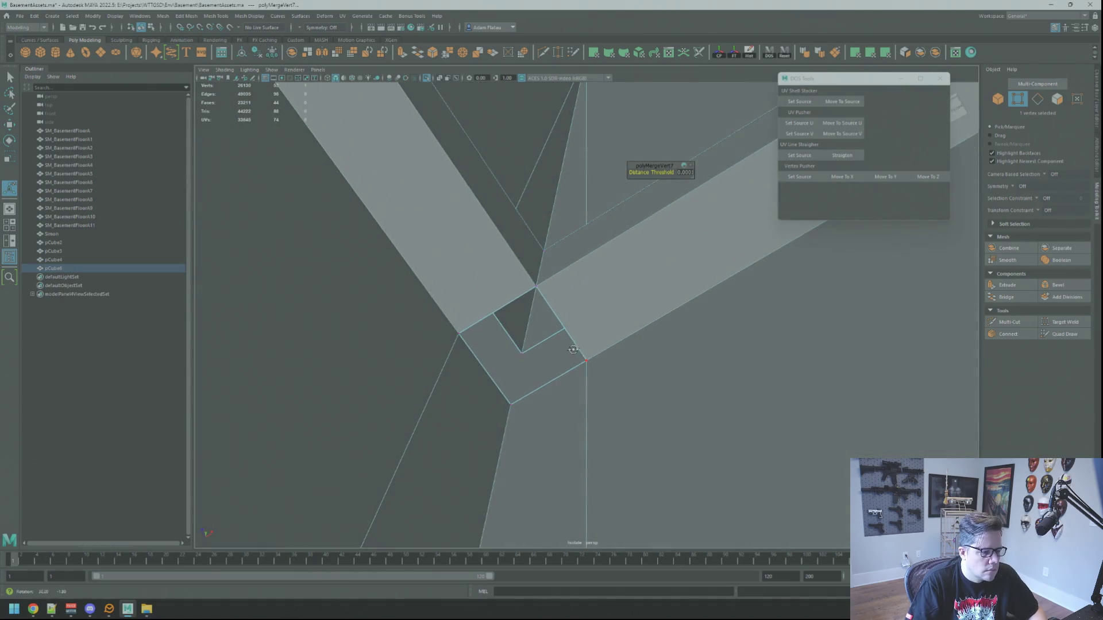
right_click(591, 368, "shift")
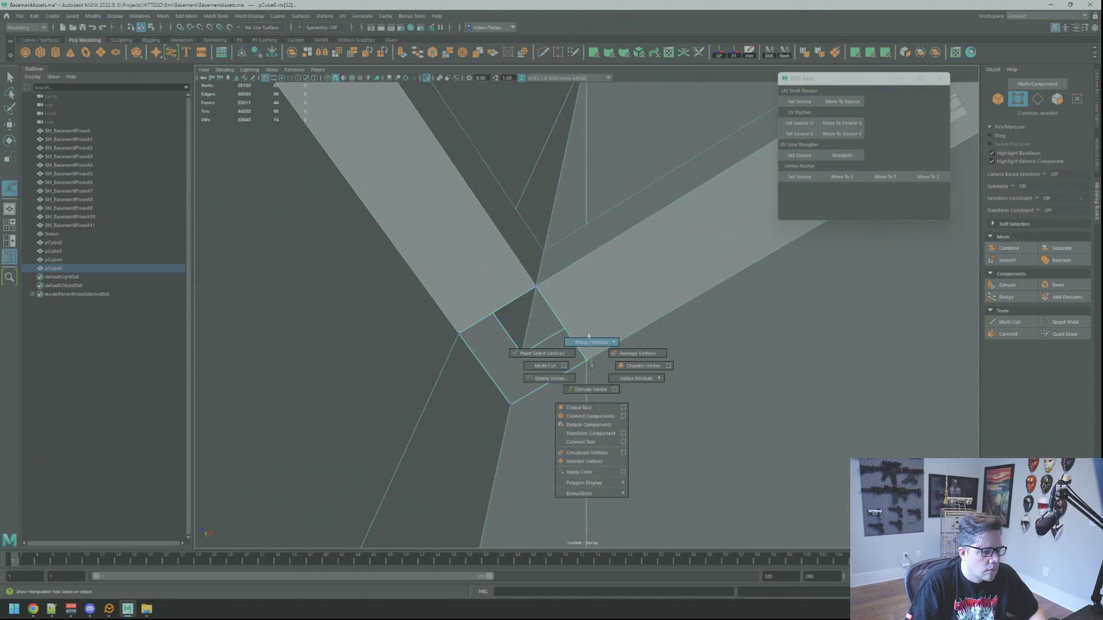
left_click(598, 326)
mouse_move(598, 326)
left_mouse_down("alt")
mouse_move(563, 391)
mouse_move(531, 417)
mouse_move(475, 309)
mouse_move(540, 285)
left_mouse_up("alt")
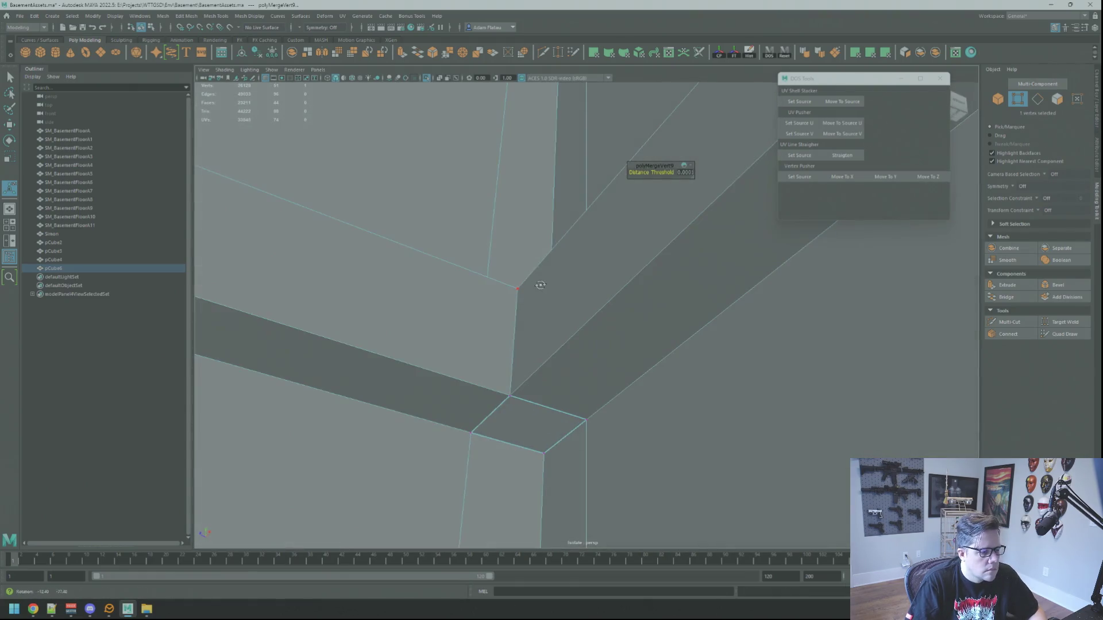
mouse_move(476, 442)
left_mouse_down("alt")
mouse_move(553, 283)
mouse_move(586, 332)
left_mouse_up("alt")
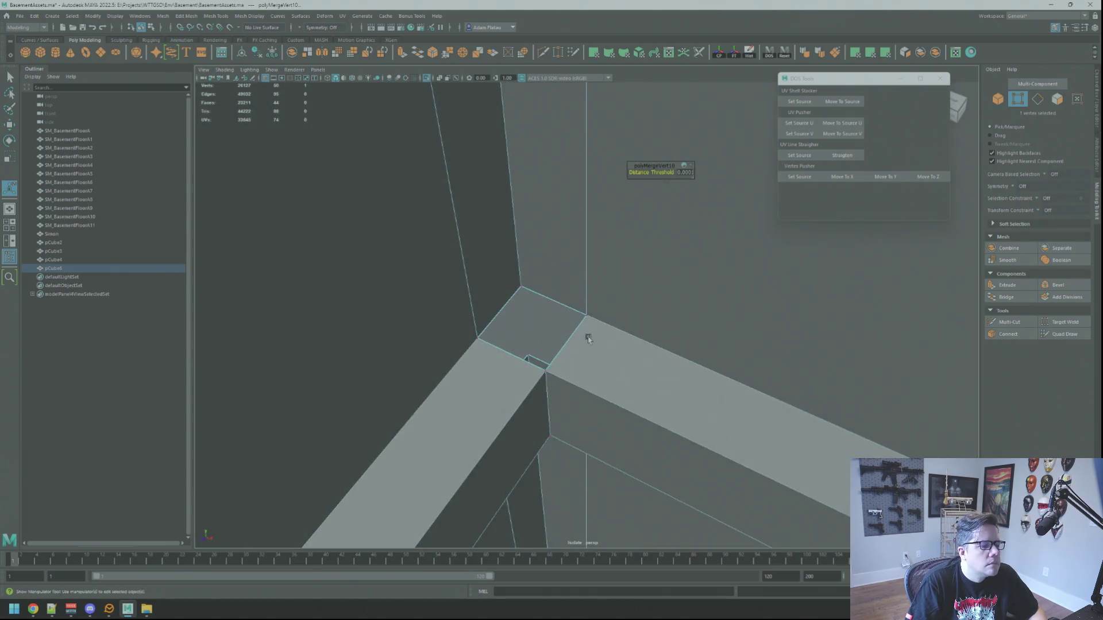
key("F10")
double_click(569, 342)
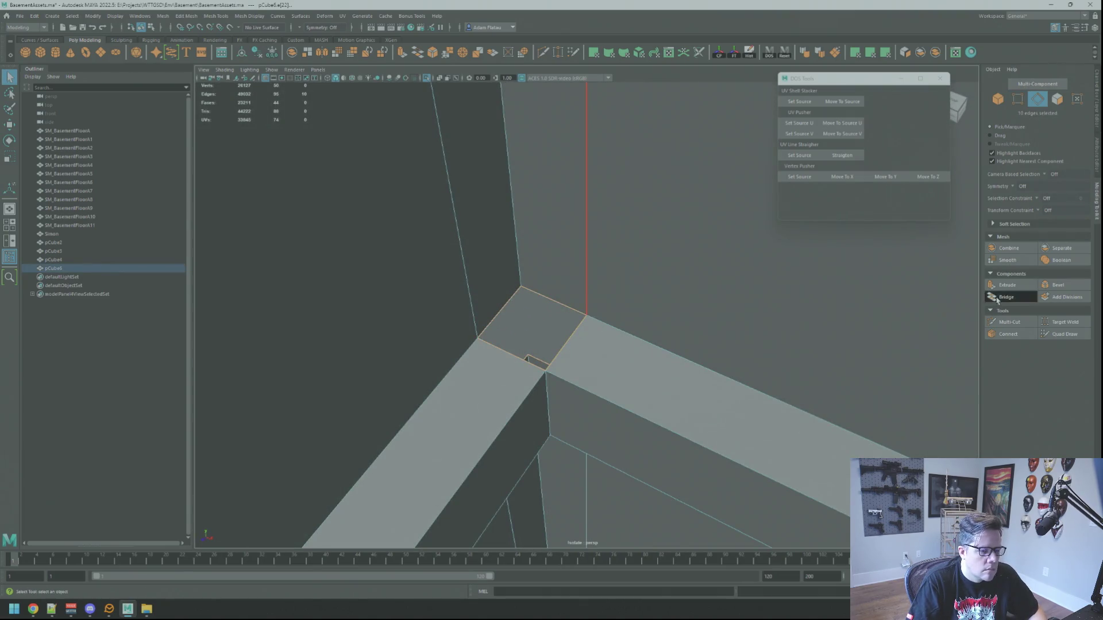
left_click_drag(597, 270, 574, 261, "alt")
key("F9")
left_click(517, 282)
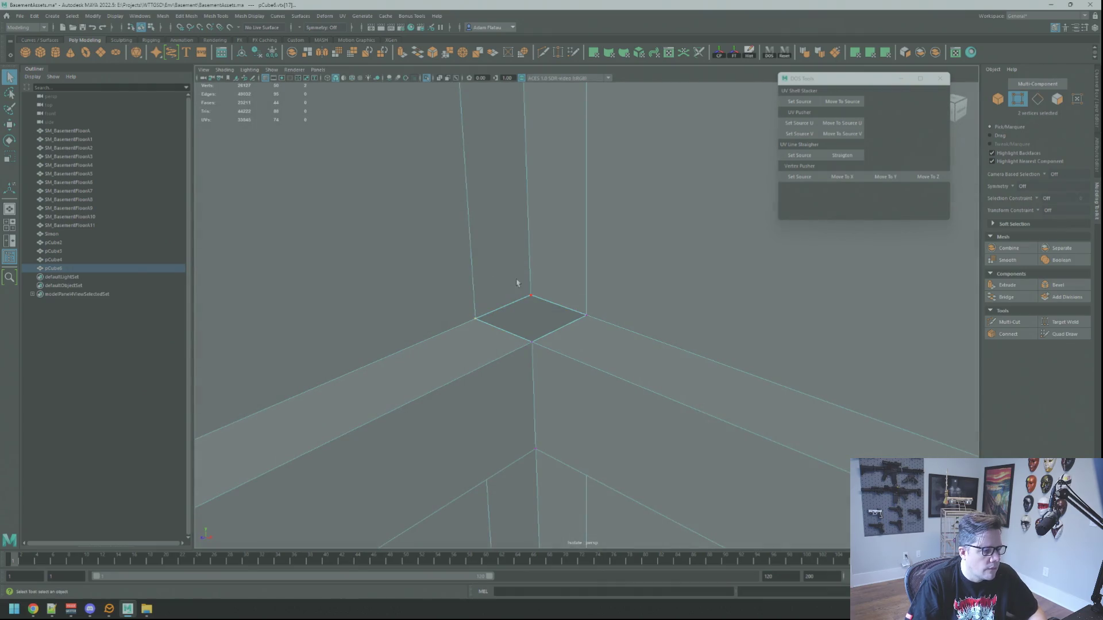
mouse_move(533, 309)
left_mouse_down("alt")
mouse_move(587, 315)
mouse_move(497, 320)
left_mouse_up("alt")
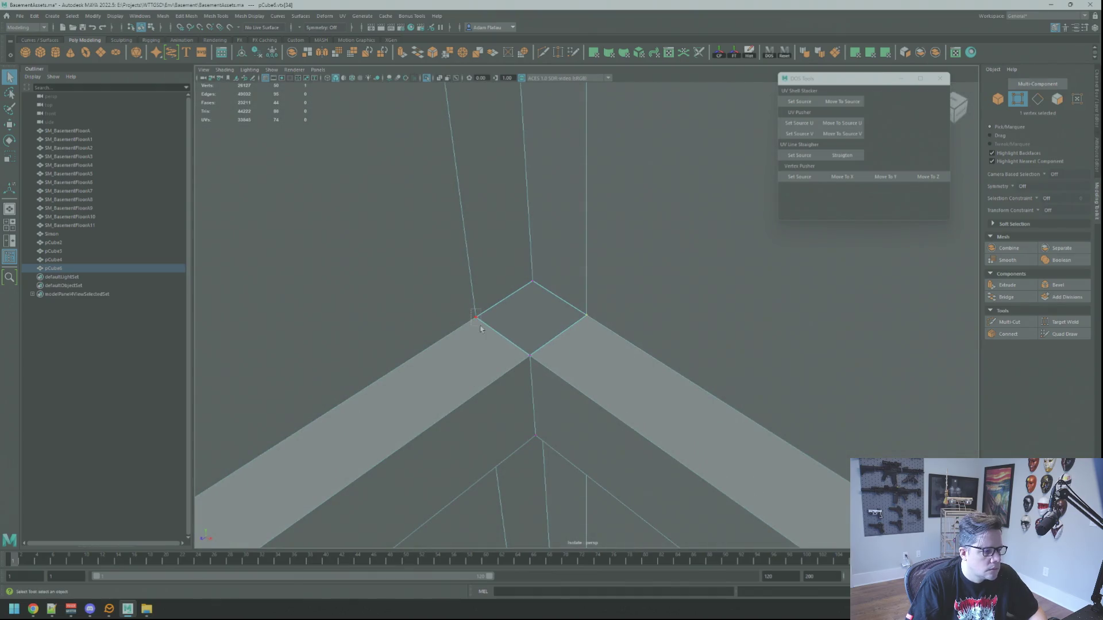
left_click(528, 352)
key("f")
key("w")
scroll(631, 320, "down", 5)
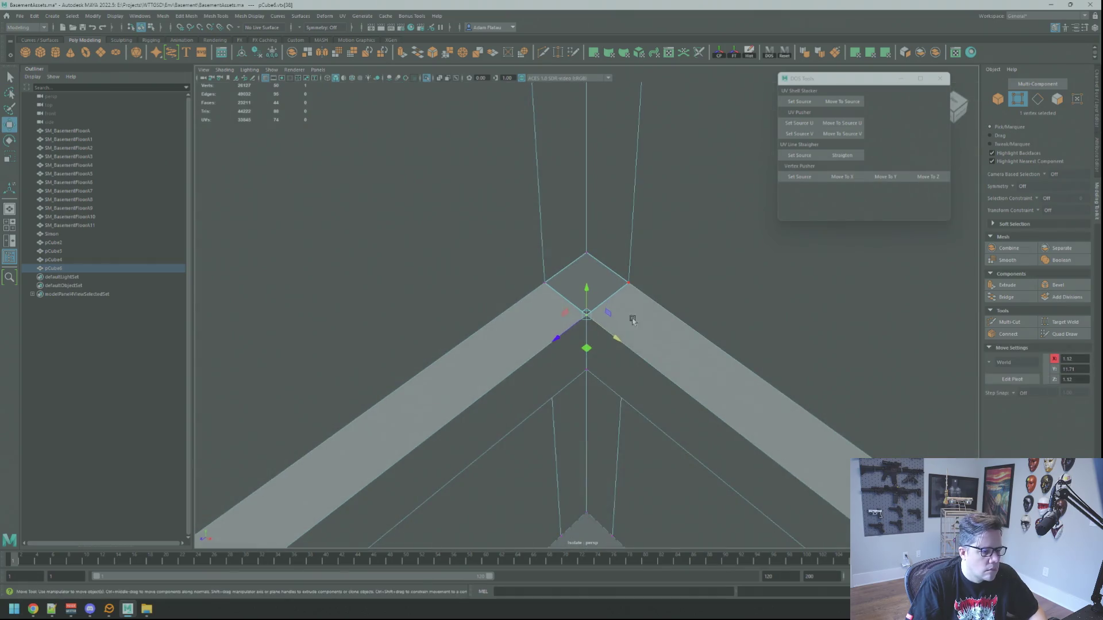
key("F10")
double_click(618, 303)
mouse_move(615, 300)
left_mouse_down("alt")
mouse_move(666, 328)
mouse_move(629, 338)
mouse_move(661, 321)
left_mouse_up("alt")
scroll(674, 340, "up", 3)
key("ctrl+e")
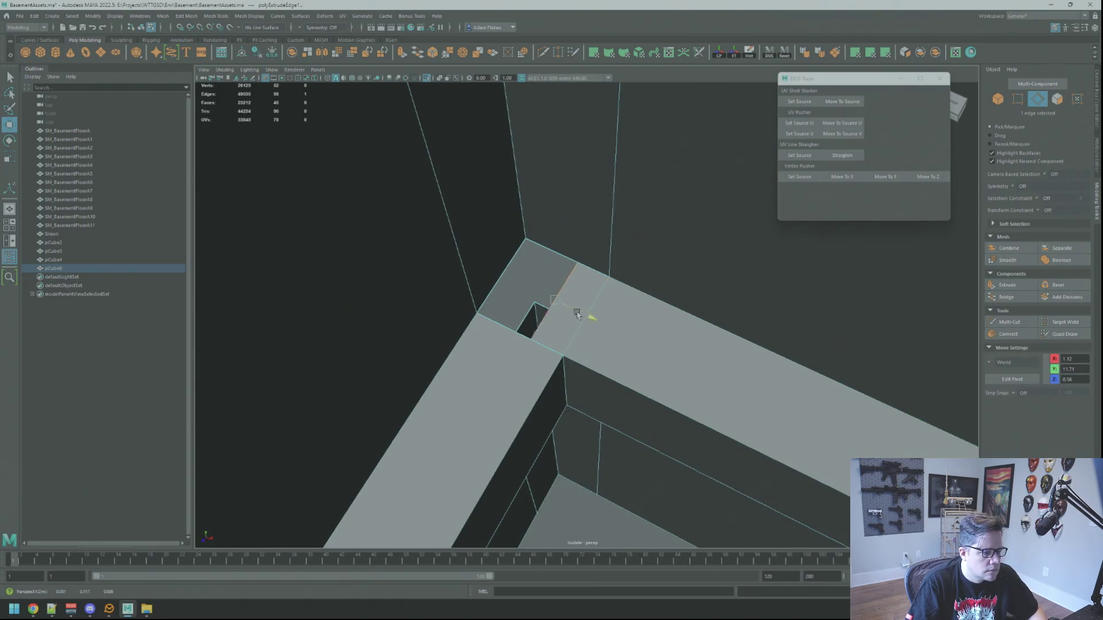
right_click(555, 300)
left_click(517, 323)
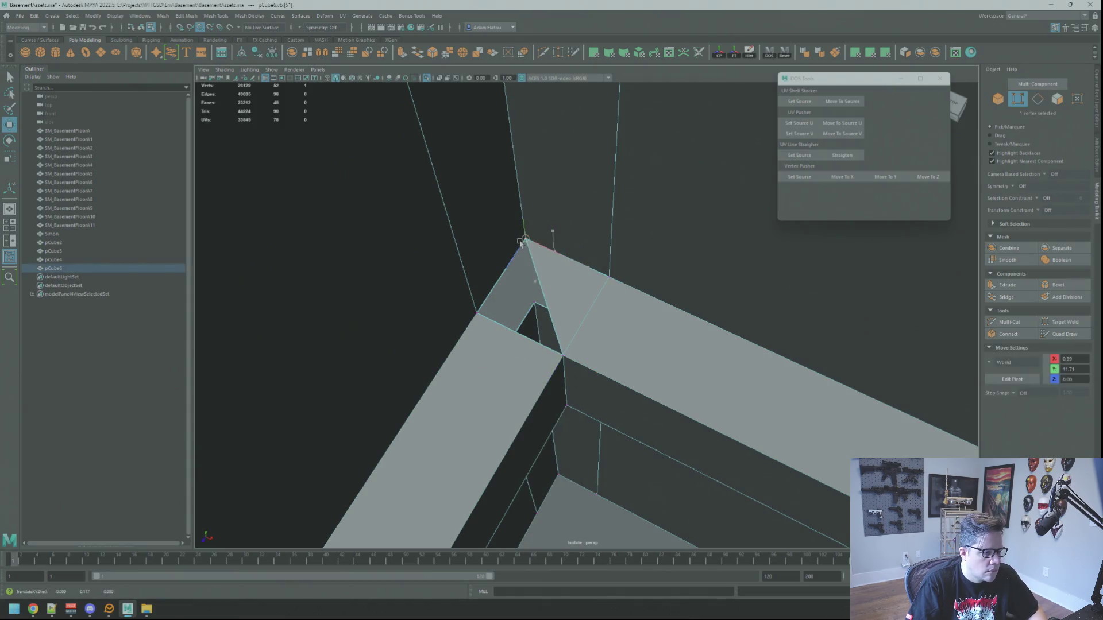
right_click(533, 258, "shift")
mouse_move(560, 256)
left_mouse_down("alt")
mouse_move(556, 333)
mouse_move(543, 336)
mouse_move(505, 301)
left_mouse_up("alt")
key("g")
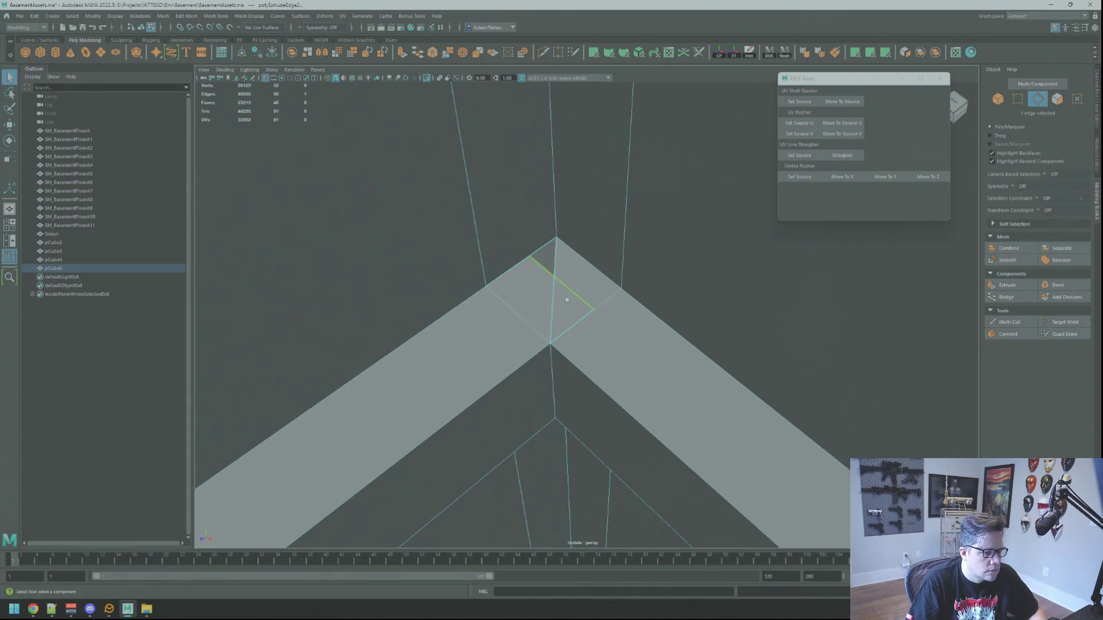
key("F9")
left_click(585, 311)
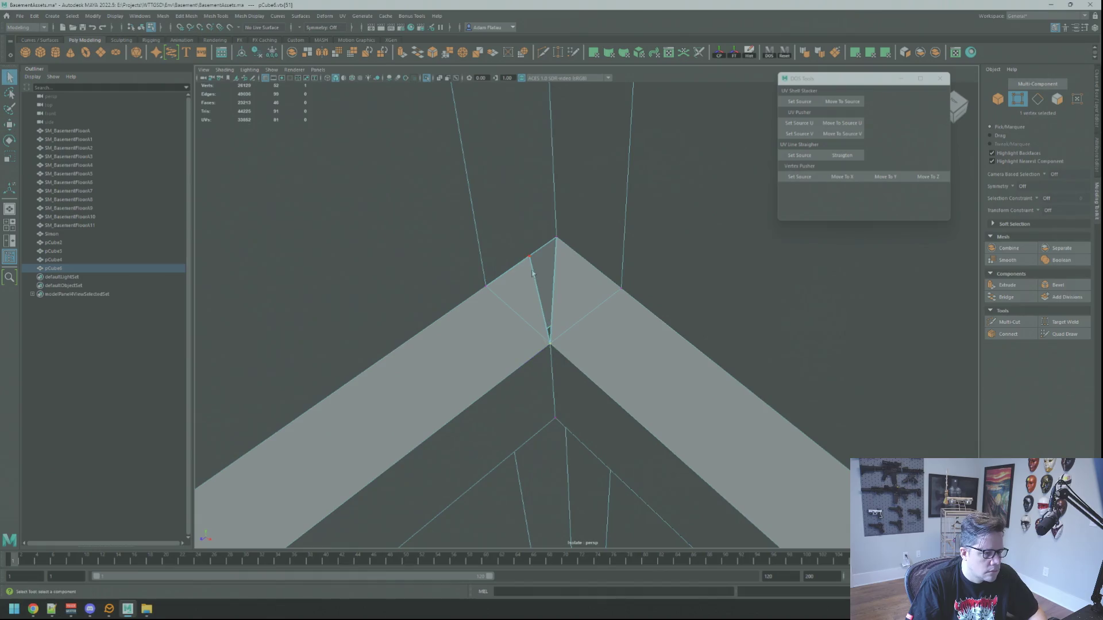
left_click(556, 237, "shift")
right_click(556, 238, "shift")
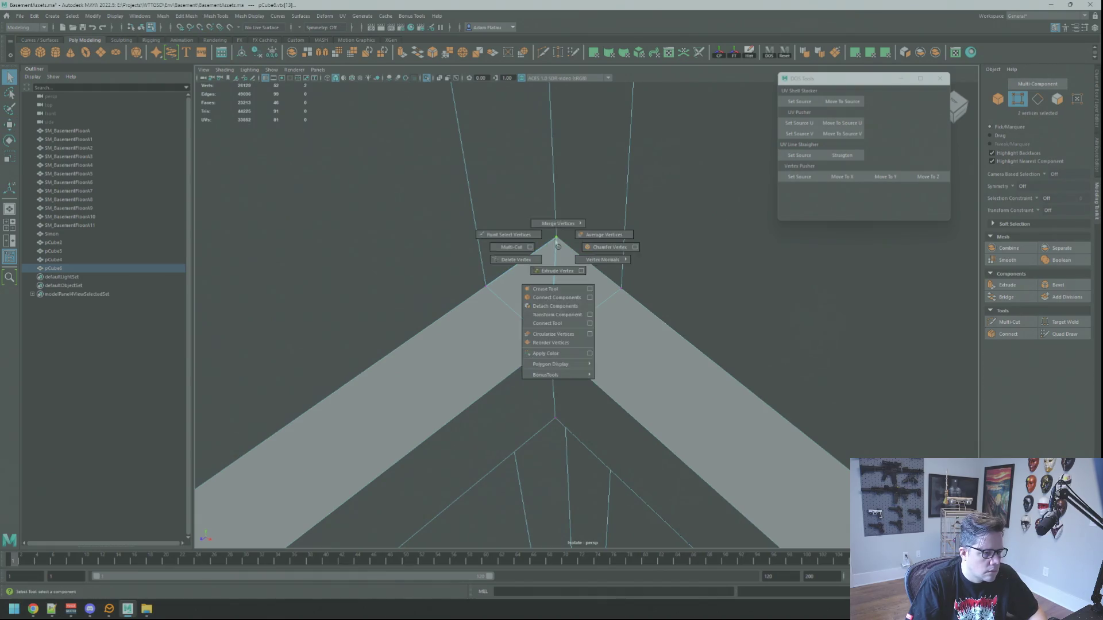
right_click(551, 300, "shift")
left_click(552, 322)
right_click(557, 259, "shift")
left_click(557, 317)
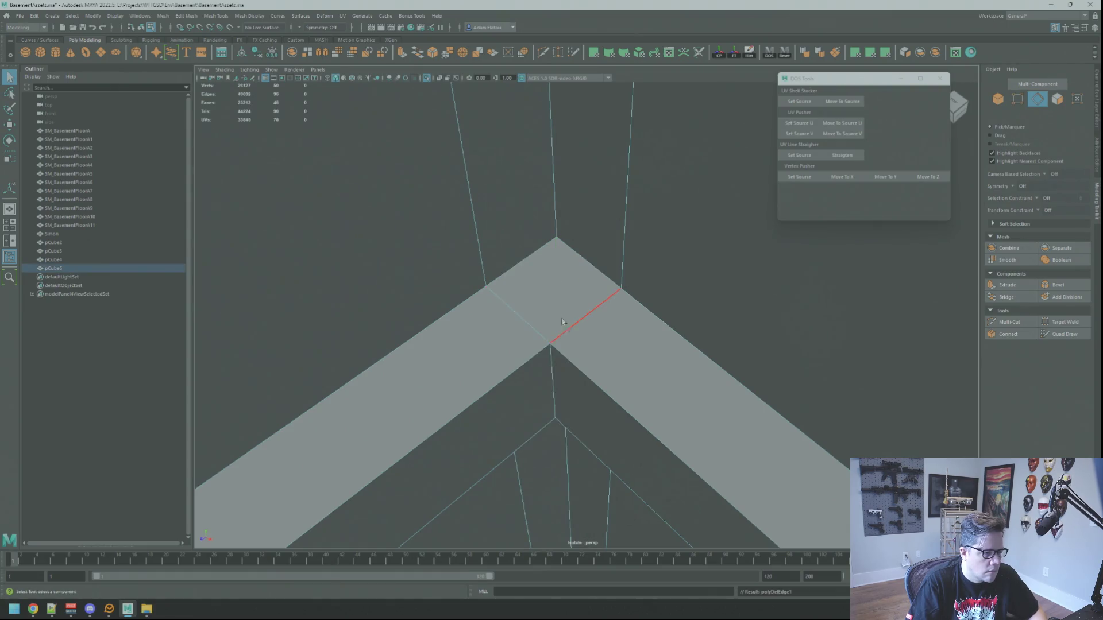
left_click_drag(557, 317, 569, 278, "alt")
scroll(509, 289, "down", 5)
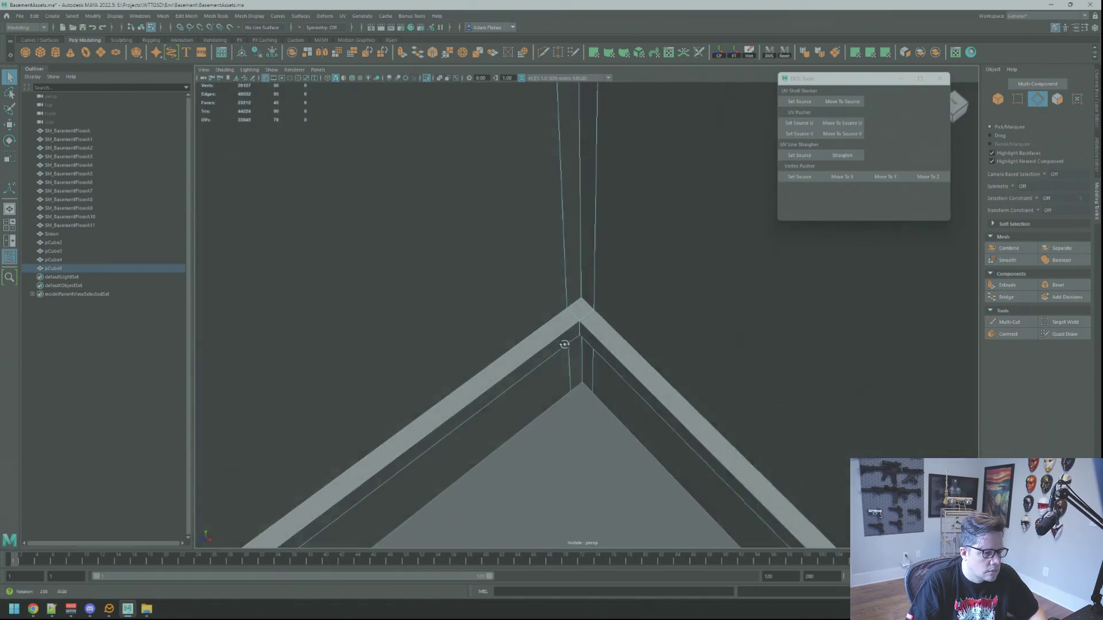
right_click(583, 319, "shift")
left_click(568, 335)
mouse_move(568, 336)
left_mouse_down("alt")
mouse_move(592, 285)
mouse_move(571, 350)
mouse_move(580, 338)
mouse_move(633, 345)
left_mouse_up("alt")
right_click(557, 290)
scroll(557, 290, "up", 5)
left_click(577, 328)
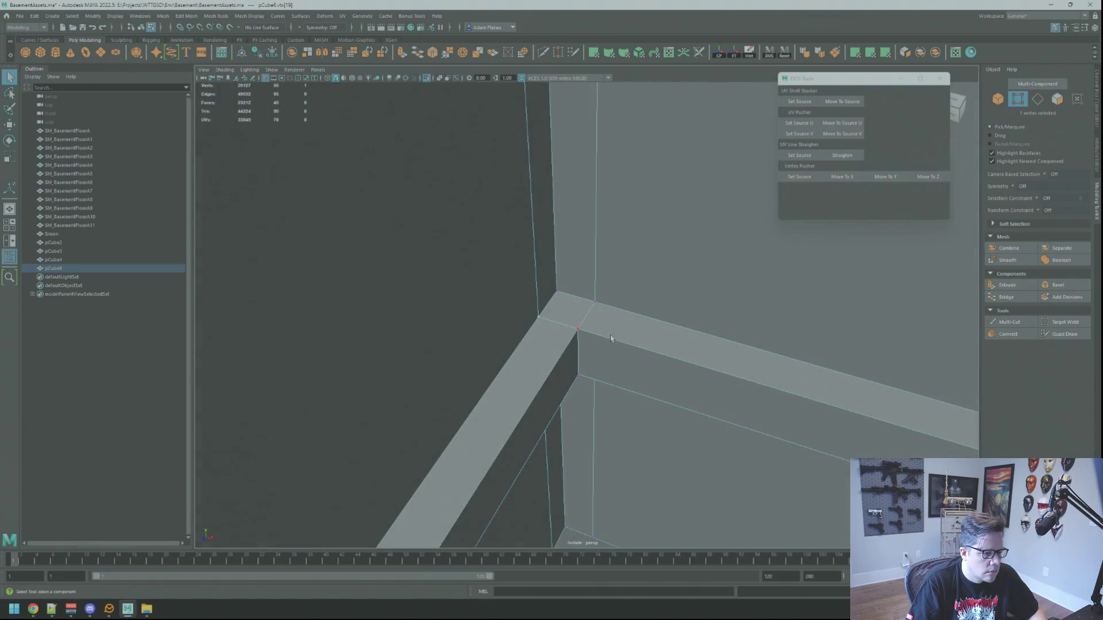
scroll(611, 339, "down", 8)
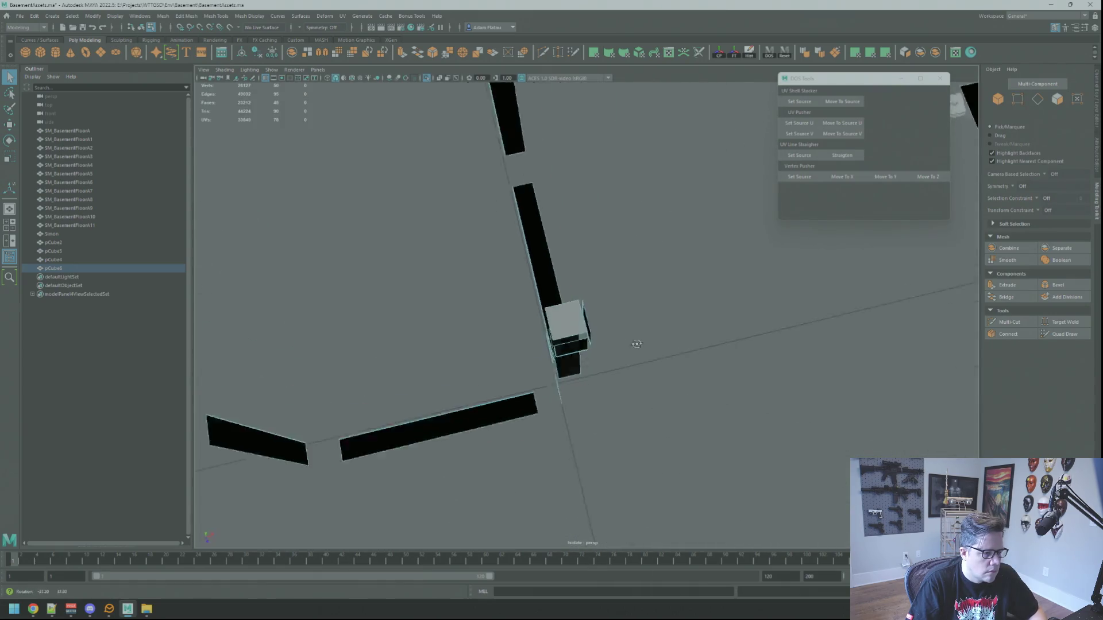
Pick the corner vertex and isolate the wall geometry in the view.
scroll(633, 345, "up", 5)
left_click_drag(734, 316, 661, 312, "alt")
right_click(660, 312)
left_click(621, 311)
scroll(586, 311, "up", 5)
mouse_move(585, 310)
left_mouse_down("alt")
mouse_move(670, 288)
mouse_move(778, 289)
left_mouse_up("alt")
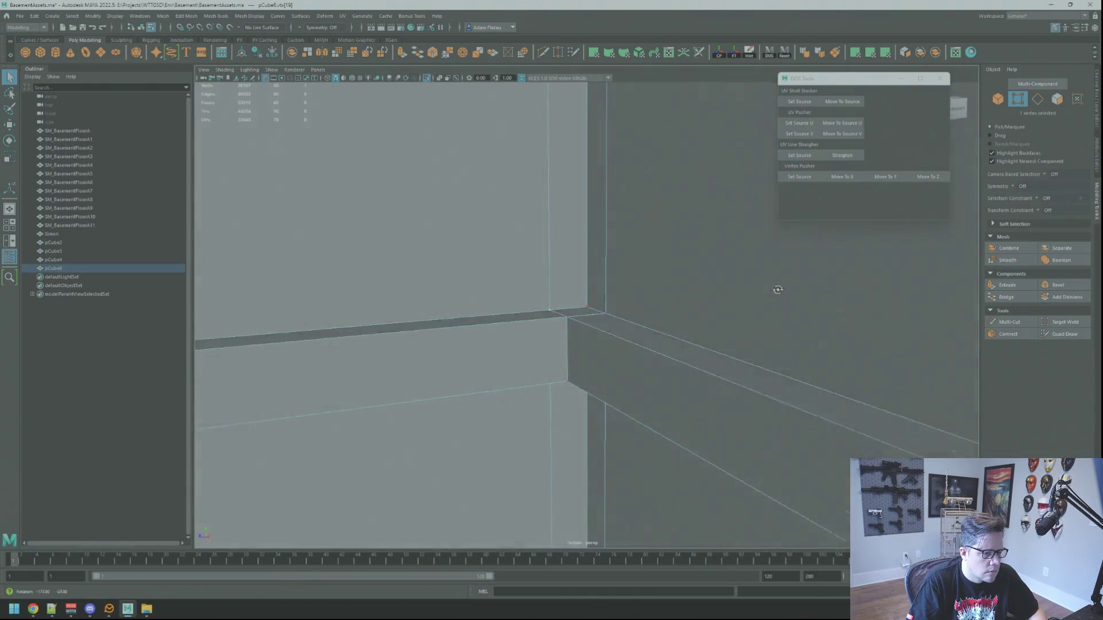
key("ctrl+1")
key("ctrl+1")
key("ctrl+1")
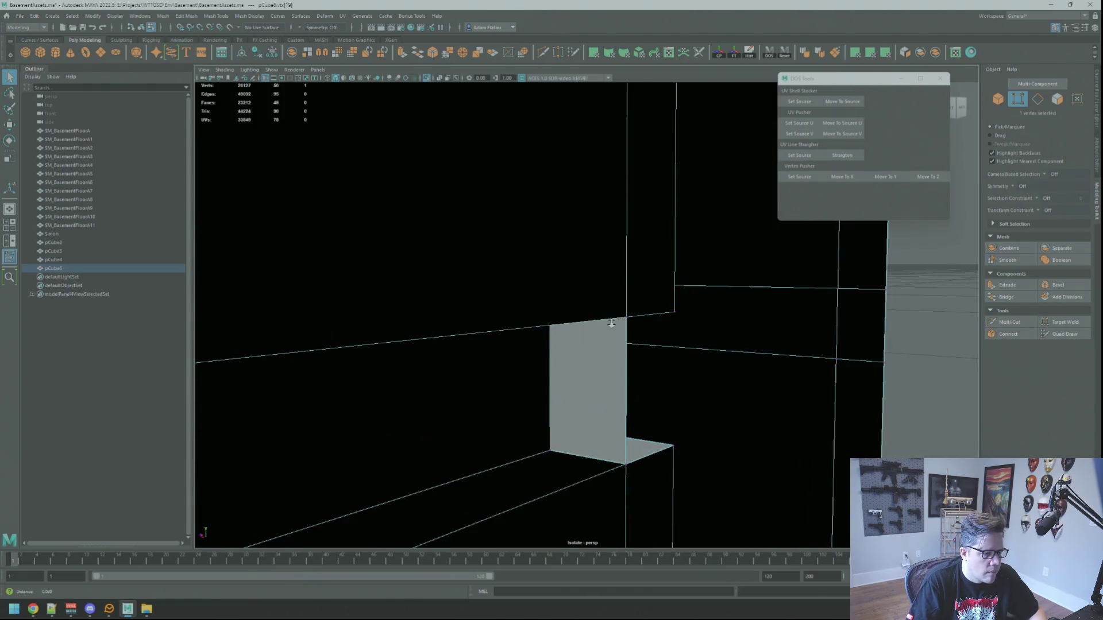
Delete the stray face at the wall corner, then pick the corner vertex.
mouse_move(612, 323)
left_mouse_down("alt")
mouse_move(593, 311)
mouse_move(615, 301)
mouse_move(693, 338)
left_mouse_up("alt")
left_click(602, 345)
key("Delete")
left_click(609, 337)
right_click(599, 310)
left_click(603, 299)
Inspect the corner in shaded and wireframe display to check for gaps.
key("5")
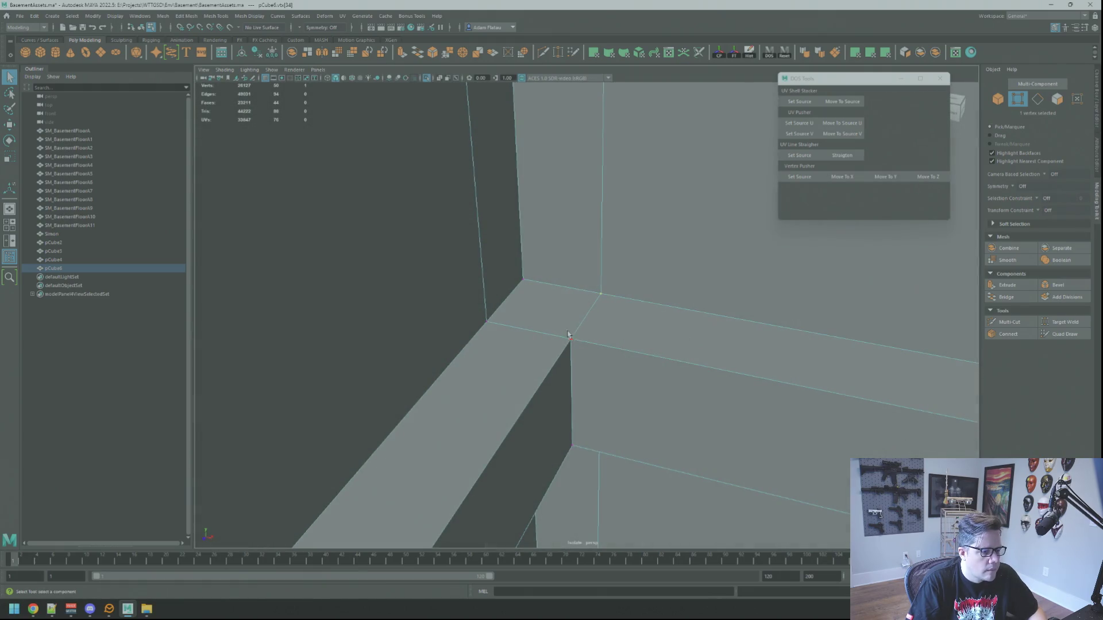
left_click_drag(581, 350, 574, 338, "alt")
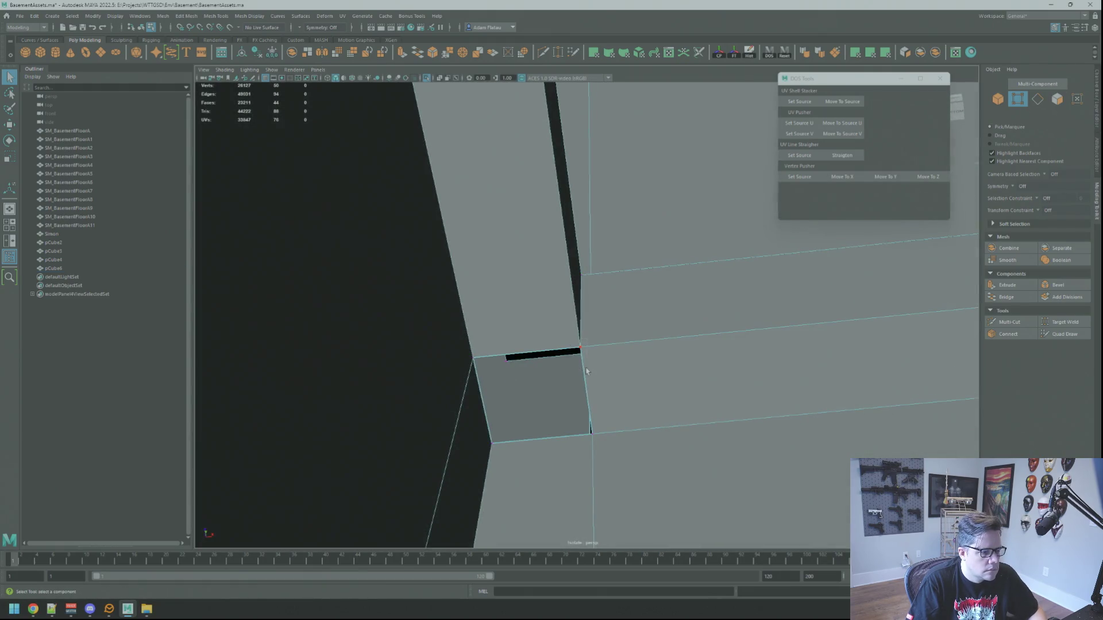
left_click_drag(605, 384, 598, 343, "alt")
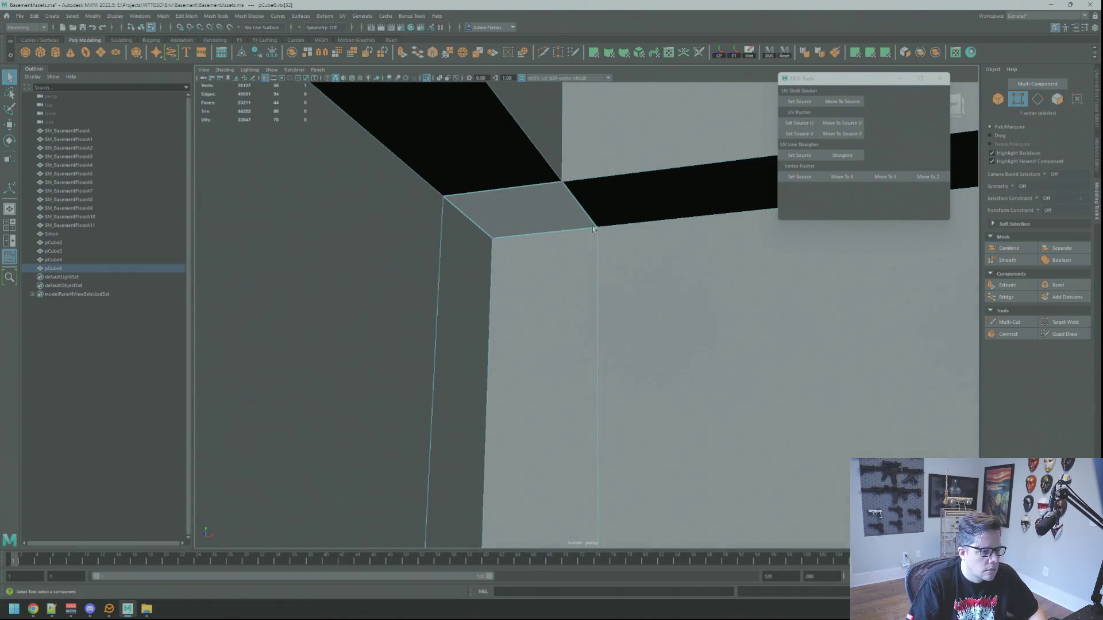
mouse_move(602, 237)
left_mouse_down("alt")
mouse_move(609, 253)
mouse_move(691, 278)
mouse_move(645, 316)
mouse_move(544, 320)
mouse_move(559, 309)
left_mouse_up("alt")
key("4")
mouse_move(471, 332)
left_mouse_down("alt")
mouse_move(532, 322)
mouse_move(419, 312)
mouse_move(613, 312)
mouse_move(563, 320)
mouse_move(597, 322)
mouse_move(615, 300)
mouse_move(605, 323)
mouse_move(582, 294)
mouse_move(611, 287)
mouse_move(426, 312)
mouse_move(390, 335)
mouse_move(327, 320)
mouse_move(426, 327)
left_mouse_up("alt")
key("5")
Check the vertices at the beam junction in shaded view.
right_click(540, 319)
mouse_move(583, 312)
left_mouse_down("alt")
mouse_move(652, 303)
mouse_move(697, 316)
left_mouse_up("alt")
right_click(562, 291)
left_click(569, 291)
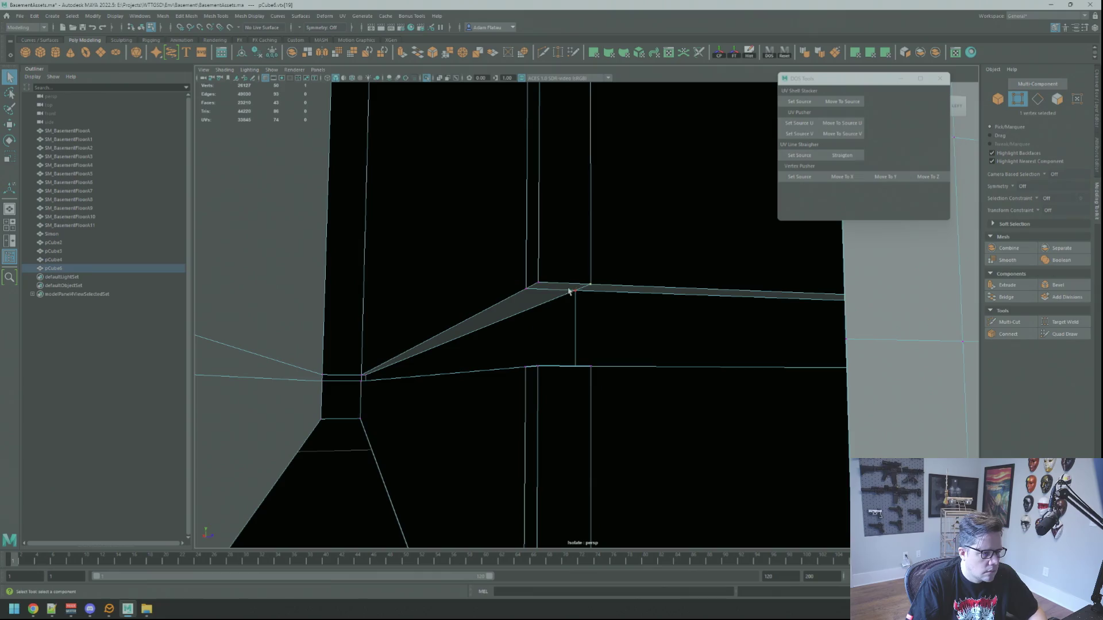
left_click_drag(593, 294, 594, 326, "alt")
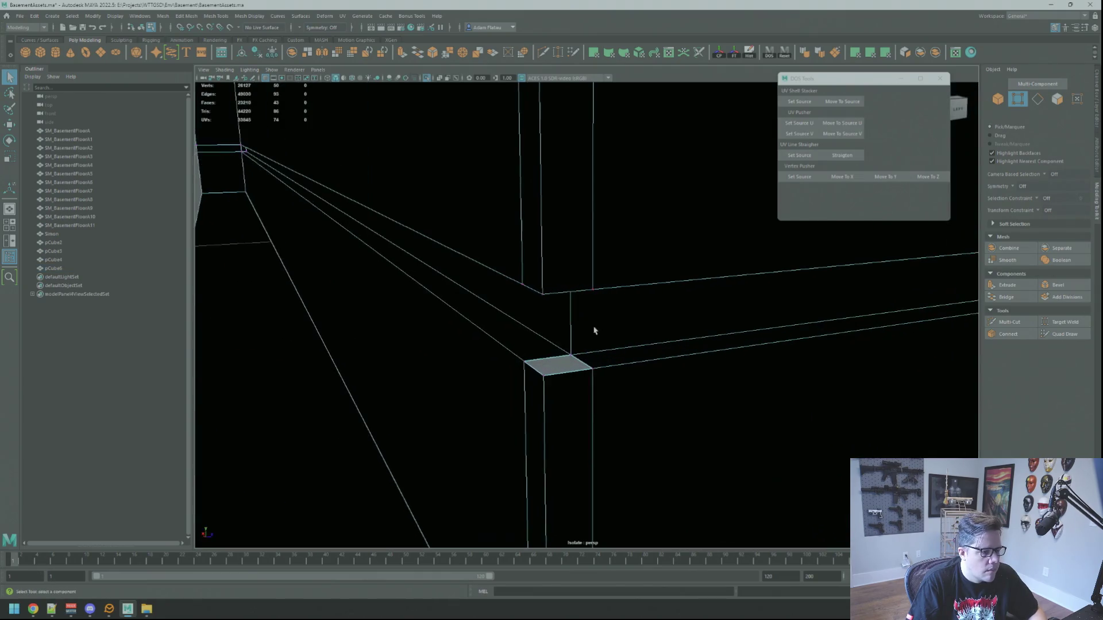
left_click_drag(557, 358, 597, 351, "alt")
key("5")
Pick a corner edge, then return to object mode and view the whole wall pair.
right_click(672, 321)
left_click(635, 355)
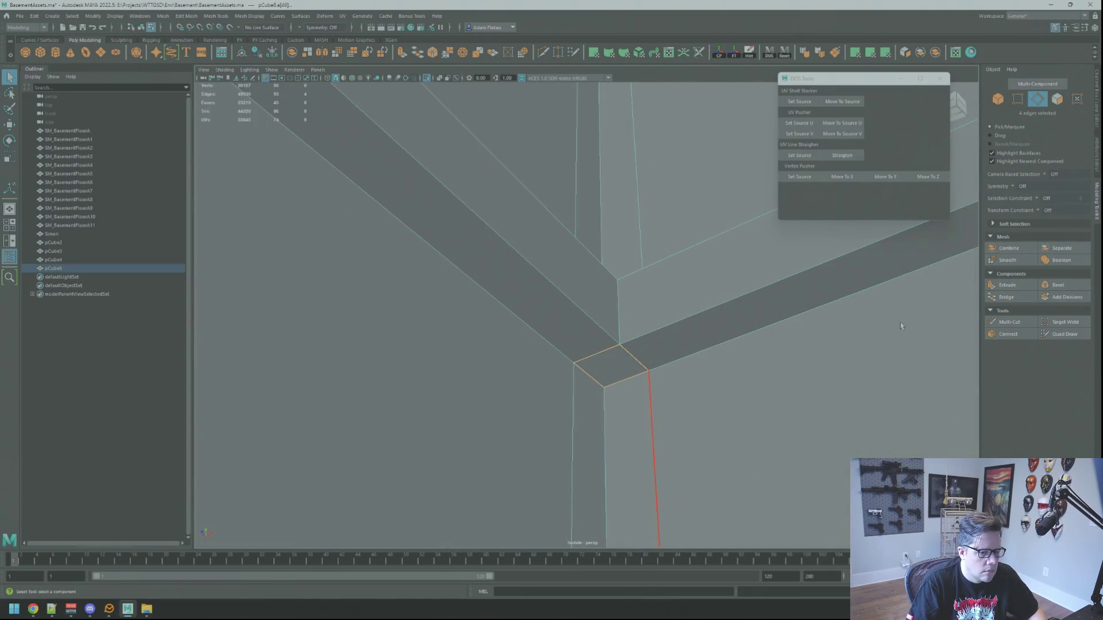
mouse_move(854, 307)
left_mouse_down("alt")
mouse_move(605, 298)
mouse_move(706, 360)
left_mouse_up("alt")
key("F8")
mouse_move(774, 352)
left_mouse_down("alt")
mouse_move(689, 305)
mouse_move(591, 320)
mouse_move(566, 293)
left_mouse_up("alt")
scroll(565, 293, "down", 5)
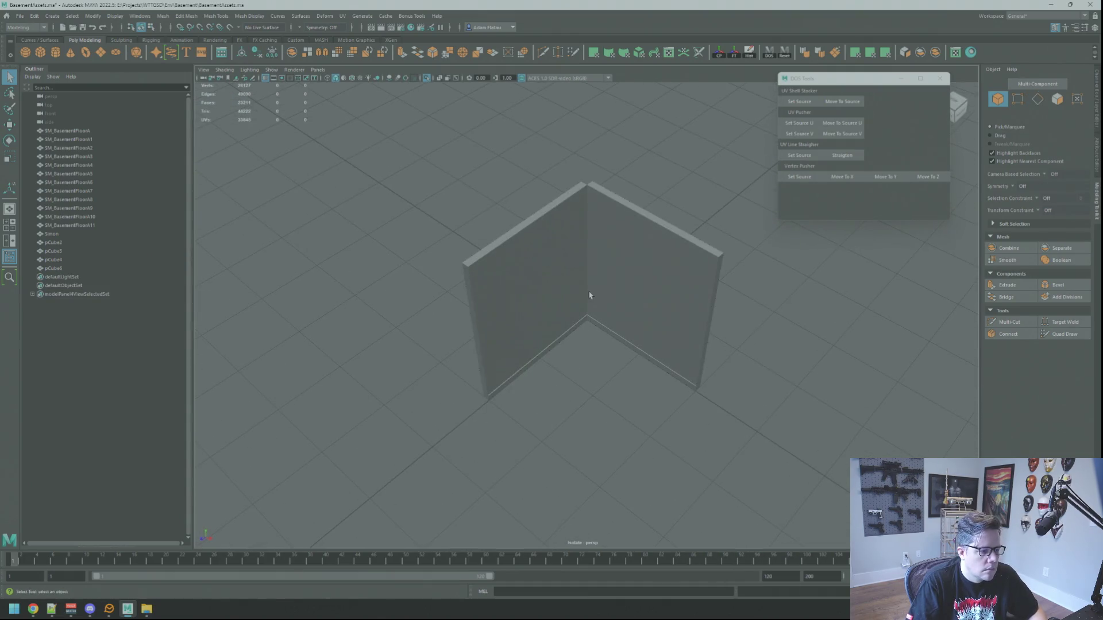
left_click(428, 78)
mouse_move(540, 218)
left_mouse_down("alt")
mouse_move(574, 213)
mouse_move(540, 205)
mouse_move(632, 259)
mouse_move(630, 244)
mouse_move(519, 256)
mouse_move(560, 258)
mouse_move(569, 247)
mouse_move(548, 221)
left_mouse_up("alt")
scroll(540, 205, "up", 10)
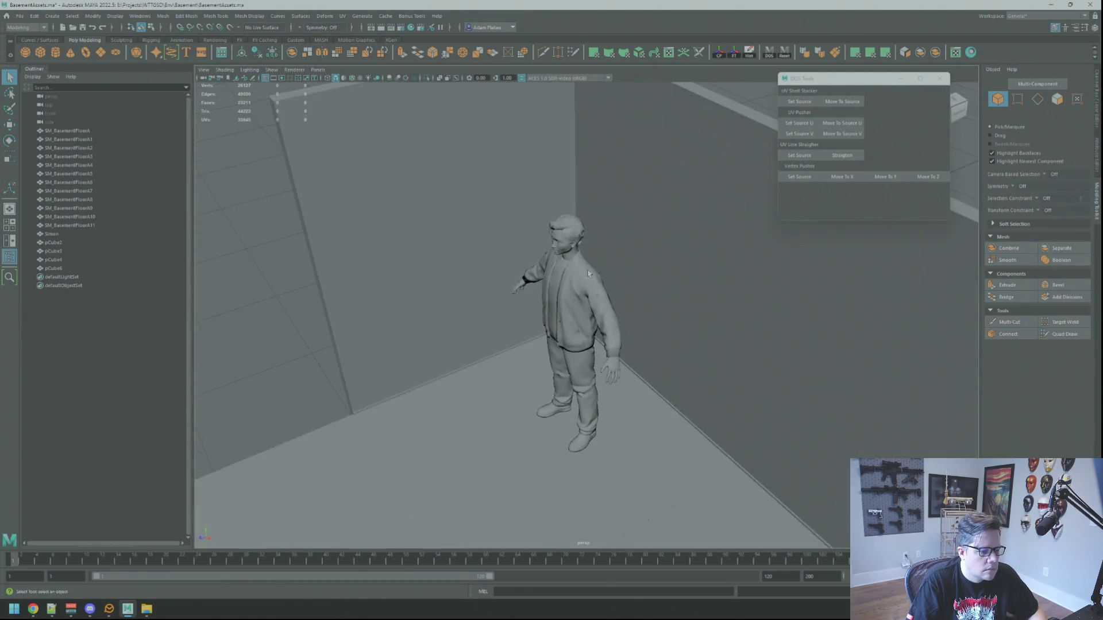
left_click(548, 220)
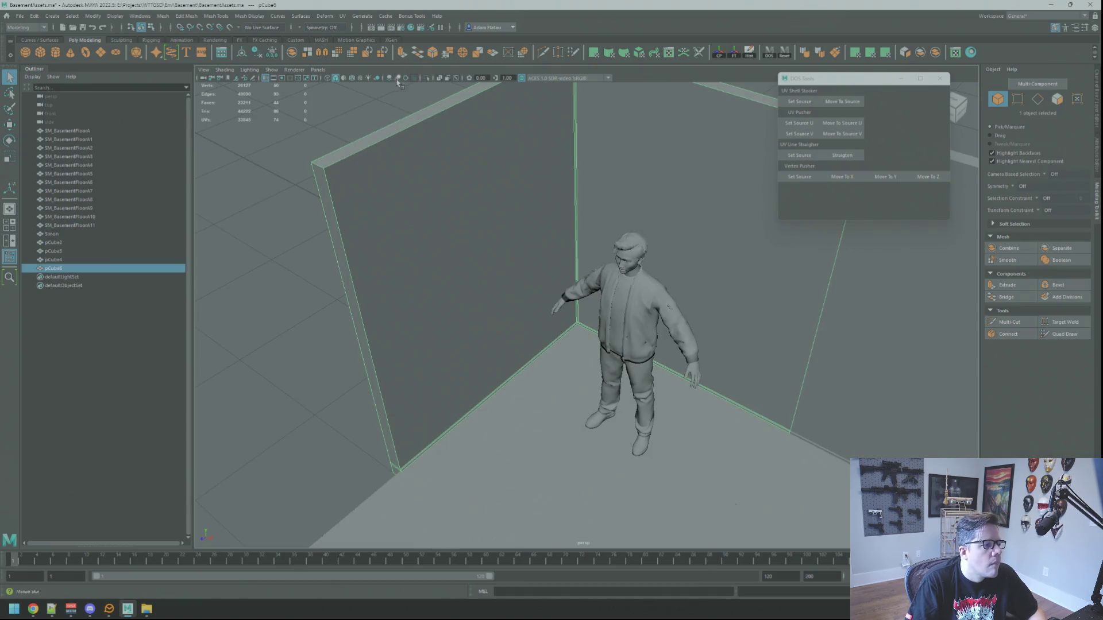
left_click(422, 79)
key("f")
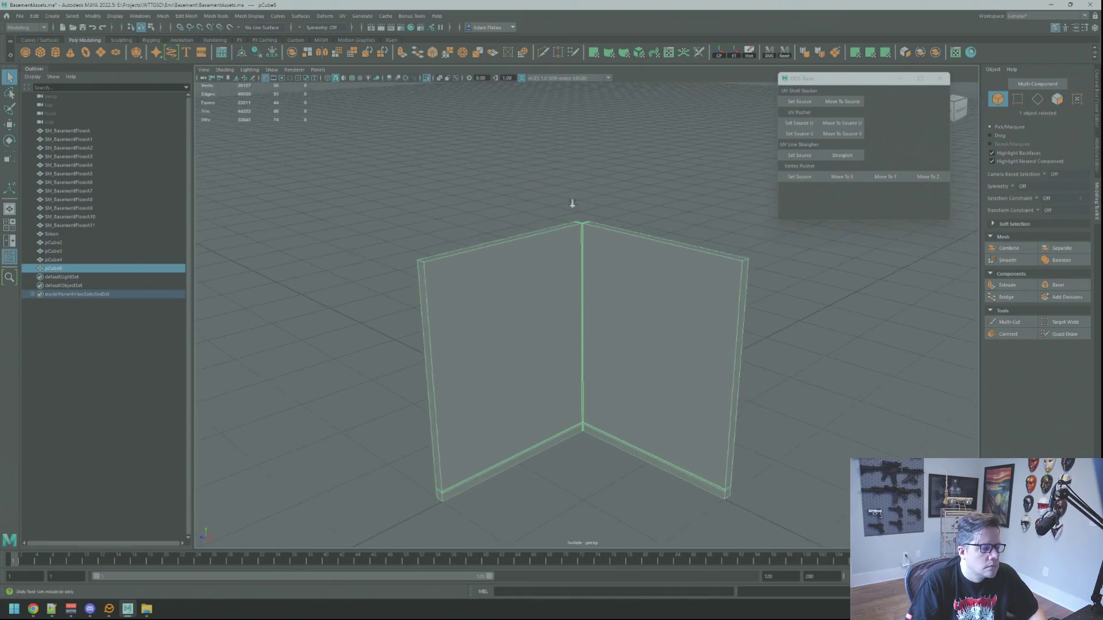
scroll(557, 198, "up", 3)
right_click(566, 183)
key("f")
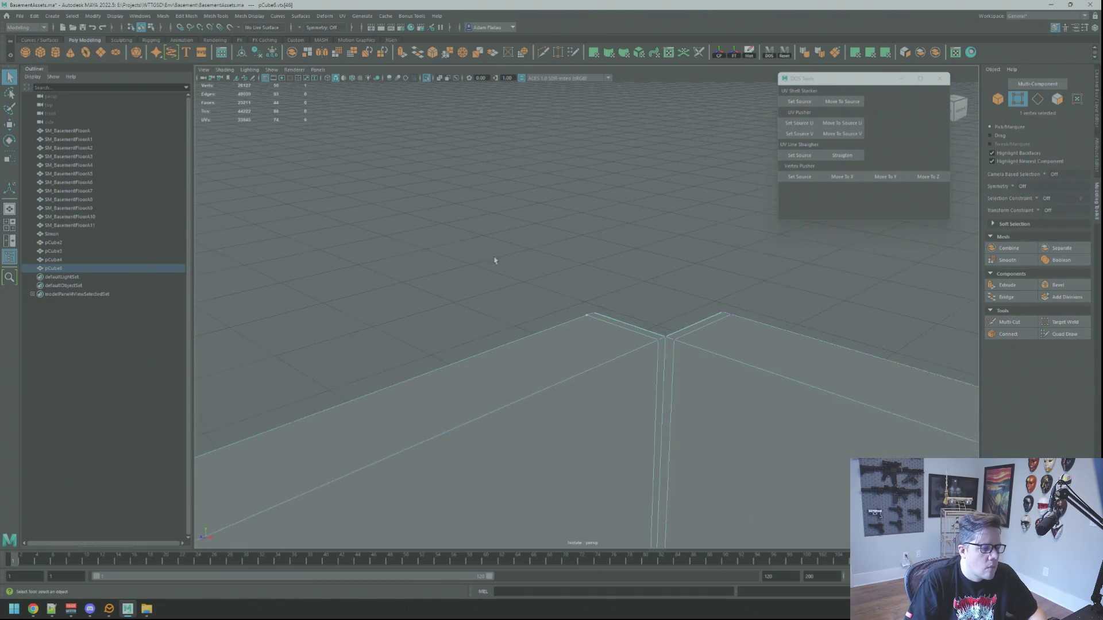
mouse_move(536, 263)
left_mouse_down("alt")
mouse_move(561, 256)
mouse_move(546, 241)
mouse_move(581, 239)
mouse_move(659, 267)
mouse_move(586, 229)
mouse_move(591, 251)
mouse_move(580, 256)
mouse_move(607, 300)
mouse_move(596, 300)
mouse_move(611, 305)
mouse_move(574, 274)
mouse_move(557, 282)
mouse_move(598, 311)
mouse_move(583, 301)
mouse_move(581, 239)
mouse_move(563, 227)
mouse_move(595, 264)
mouse_move(568, 276)
mouse_move(587, 282)
mouse_move(574, 274)
mouse_move(580, 360)
mouse_move(554, 226)
mouse_move(546, 264)
mouse_move(640, 323)
mouse_move(565, 345)
left_mouse_up("alt")
Select the open border around the first corner gap and Bridge it closed.
mouse_move(542, 239)
left_mouse_down("alt")
mouse_move(561, 205)
mouse_move(545, 228)
left_mouse_up("alt")
mouse_move(557, 278)
left_mouse_down("alt")
mouse_move(559, 249)
mouse_move(506, 169)
mouse_move(623, 244)
mouse_move(588, 223)
mouse_move(569, 234)
mouse_move(419, 227)
mouse_move(599, 195)
mouse_move(595, 239)
mouse_move(611, 246)
left_mouse_up("alt")
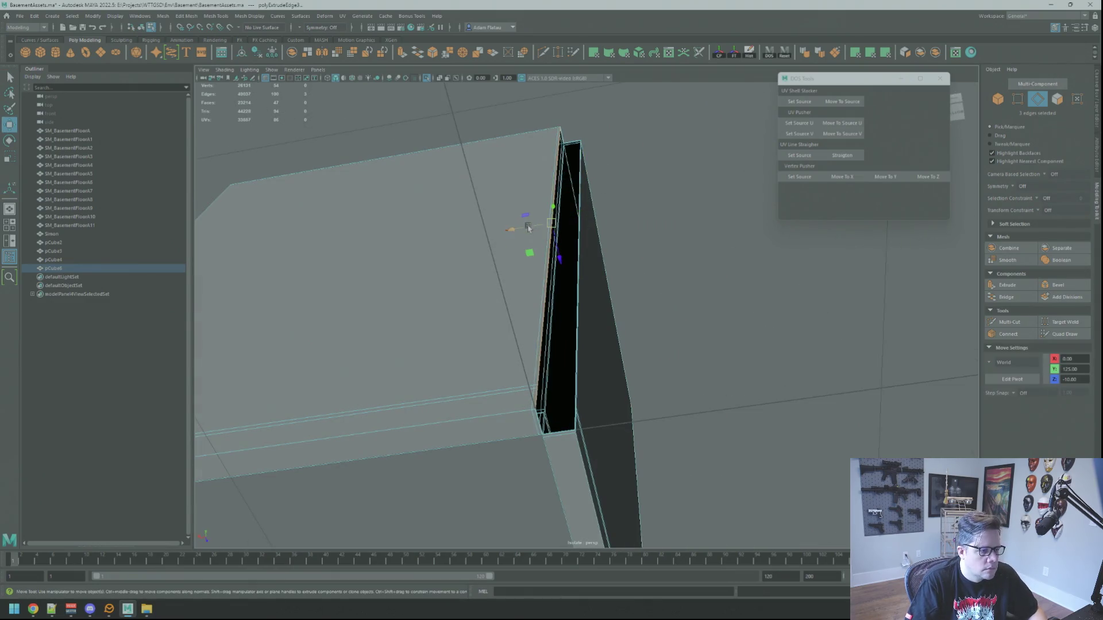
left_click(585, 140)
key("f")
mouse_move(635, 226)
left_mouse_down("alt")
mouse_move(512, 281)
mouse_move(549, 313)
mouse_move(757, 193)
left_mouse_up("alt")
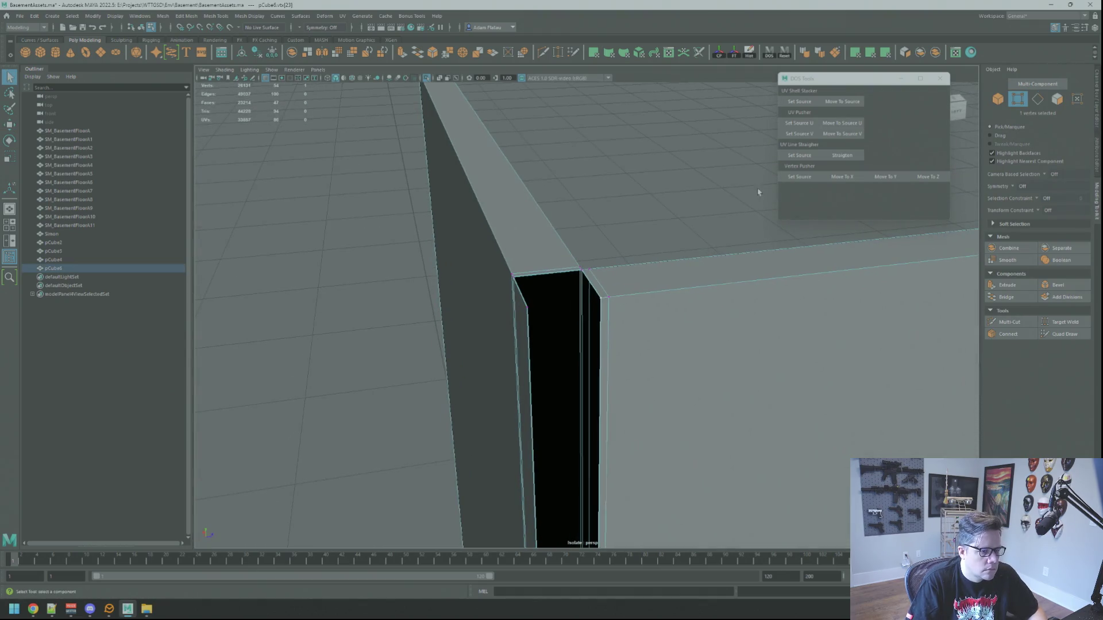
mouse_move(643, 242)
left_mouse_down("alt")
mouse_move(569, 291)
mouse_move(564, 340)
left_mouse_up("alt")
mouse_move(634, 401)
left_mouse_down("alt")
mouse_move(580, 299)
mouse_move(635, 253)
mouse_move(623, 264)
mouse_move(562, 246)
mouse_move(574, 251)
left_mouse_up("alt")
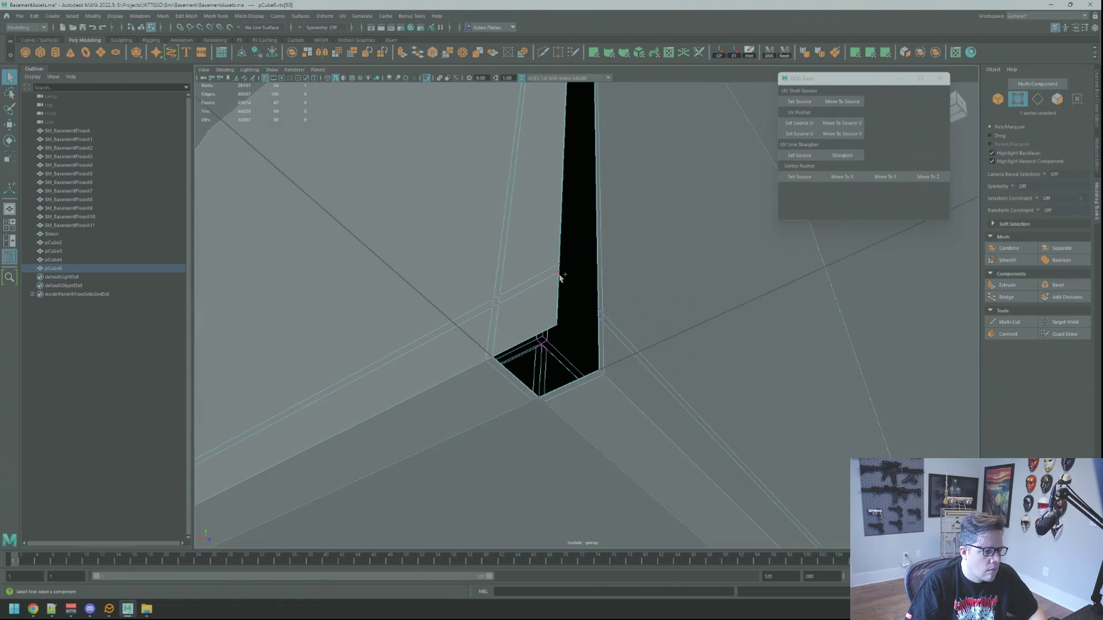
left_click(557, 324, "shift")
key("f")
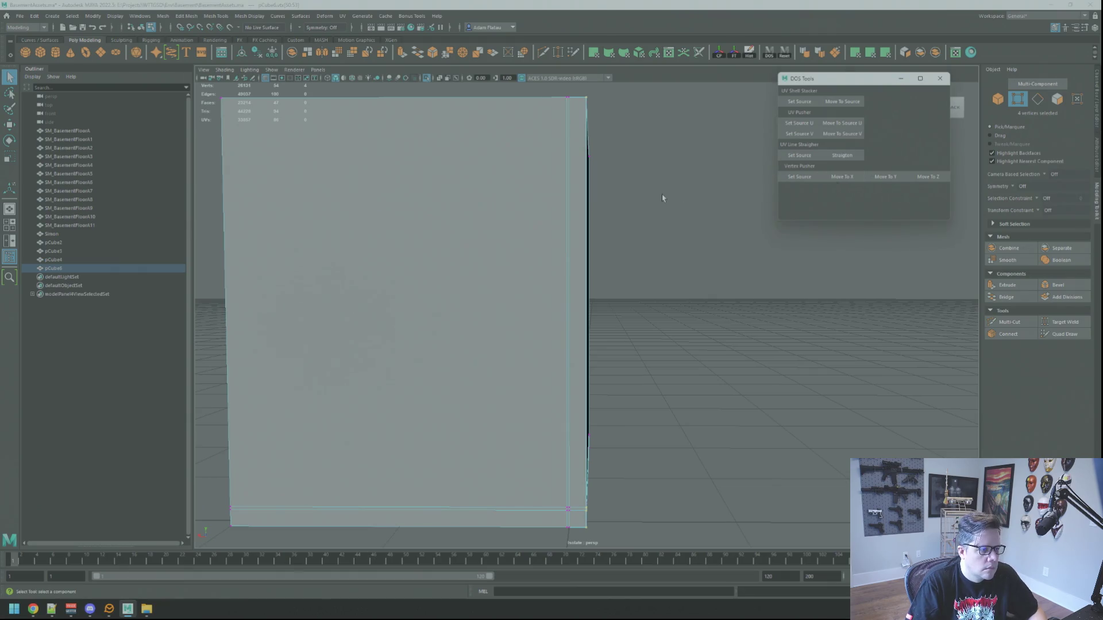
mouse_move(651, 219)
left_mouse_down("alt")
mouse_move(605, 197)
mouse_move(585, 216)
mouse_move(623, 242)
mouse_move(630, 211)
left_mouse_up("alt")
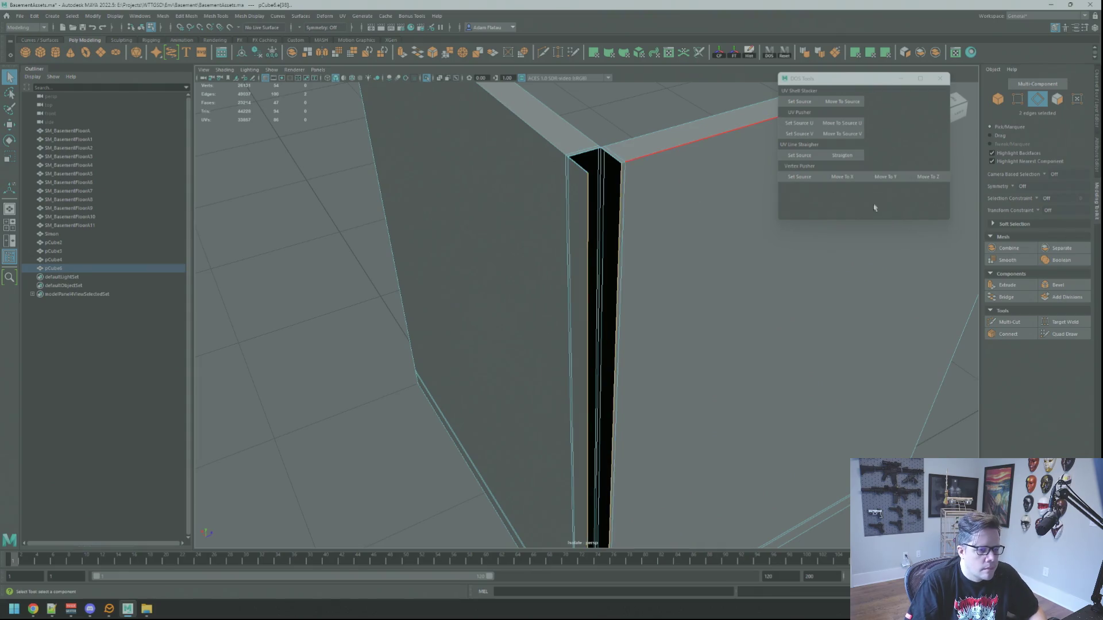
left_click(1006, 297)
Bridge the second pair of edges across the remaining corner opening.
mouse_move(943, 298)
left_mouse_down("alt")
mouse_move(632, 344)
mouse_move(615, 370)
mouse_move(602, 199)
mouse_move(620, 387)
mouse_move(571, 345)
mouse_move(562, 278)
mouse_move(569, 253)
mouse_move(581, 305)
mouse_move(637, 267)
mouse_move(640, 277)
left_mouse_up("alt")
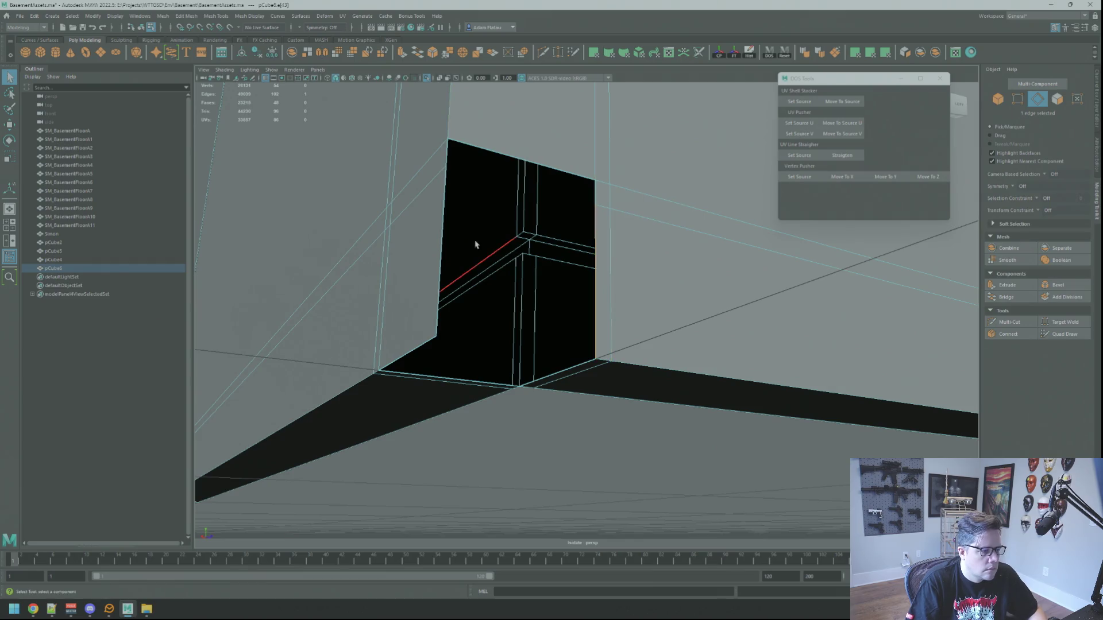
right_click(441, 229, "shift")
left_click(463, 170)
mouse_move(501, 210)
left_mouse_down("alt")
mouse_move(568, 256)
mouse_move(564, 217)
left_mouse_up("alt")
left_click_drag(606, 229, 586, 220, "alt")
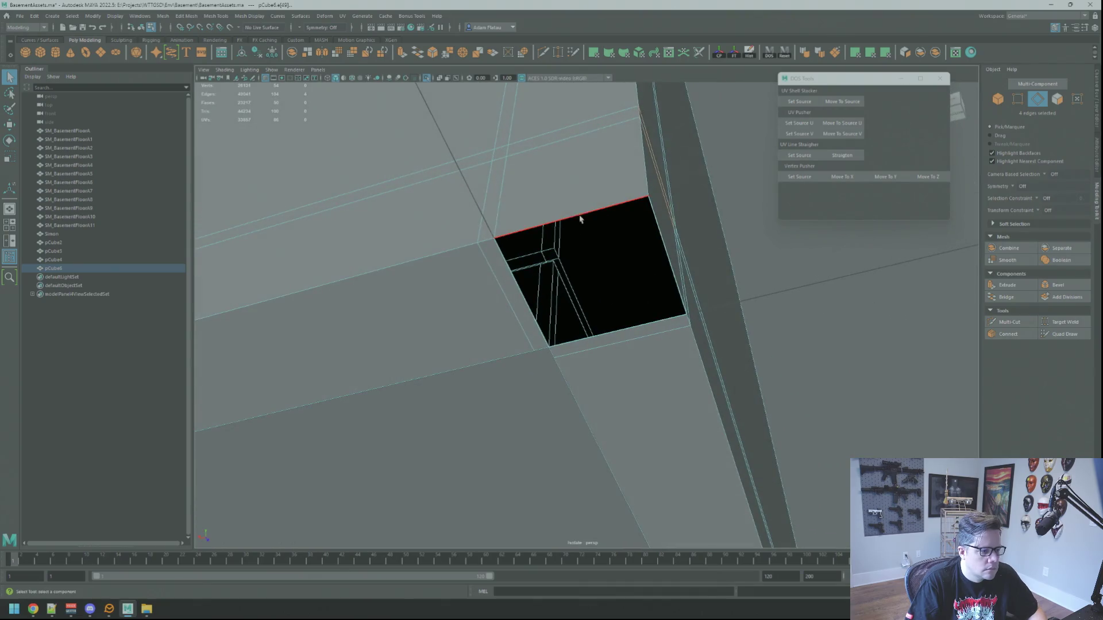
Return to object mode and select the combined wall pCube6.
key("F8")
mouse_move(733, 226)
left_mouse_down("alt")
mouse_move(621, 228)
mouse_move(601, 305)
mouse_move(601, 205)
mouse_move(657, 239)
mouse_move(636, 253)
mouse_move(709, 244)
mouse_move(665, 262)
mouse_move(652, 315)
mouse_move(682, 230)
mouse_move(605, 239)
mouse_move(659, 200)
left_mouse_up("alt")
left_click(600, 266)
scroll(590, 234, "down", 5)
scroll(658, 200, "down", 5)
scroll(677, 263, "up", 3)
Check the edges, then activate the Move tool and end isolation to show the scene.
right_click(676, 263)
left_click(677, 239)
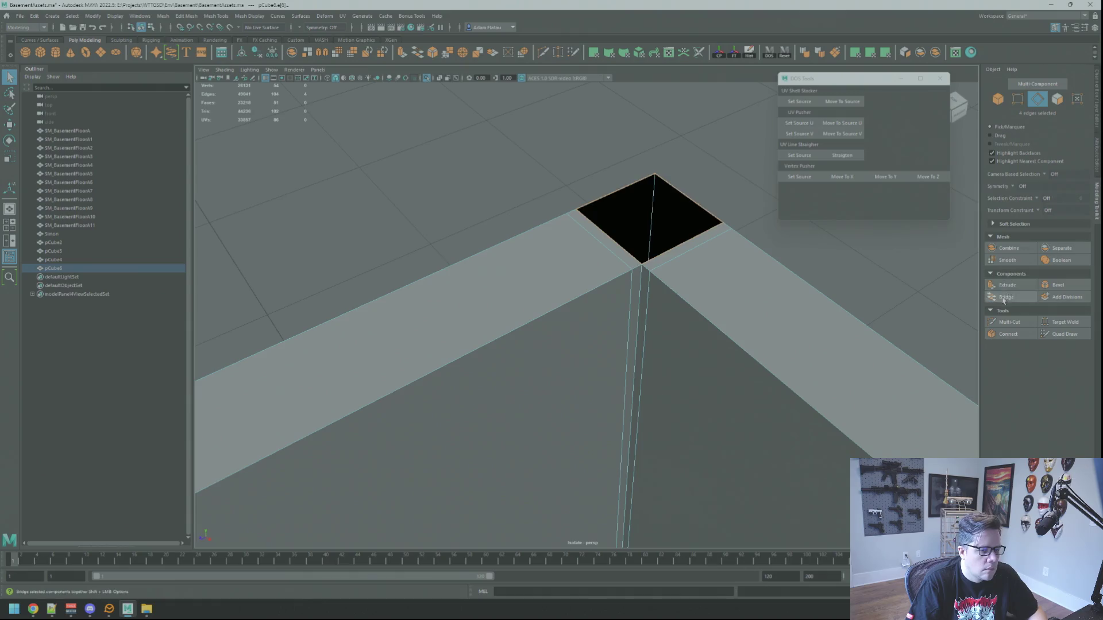
key("F8")
mouse_move(659, 196)
left_mouse_down("alt")
mouse_move(682, 178)
mouse_move(701, 205)
mouse_move(636, 253)
mouse_move(551, 273)
mouse_move(584, 251)
mouse_move(576, 266)
mouse_move(633, 244)
mouse_move(584, 301)
mouse_move(522, 288)
mouse_move(548, 324)
mouse_move(633, 229)
mouse_move(630, 241)
mouse_move(599, 204)
mouse_move(441, 104)
left_mouse_up("alt")
key("w")
left_click(428, 78)
mouse_move(576, 214)
left_mouse_down("alt")
mouse_move(539, 232)
mouse_move(584, 247)
mouse_move(582, 203)
mouse_move(623, 202)
mouse_move(665, 215)
mouse_move(679, 236)
mouse_move(573, 222)
mouse_move(532, 174)
left_mouse_up("alt")
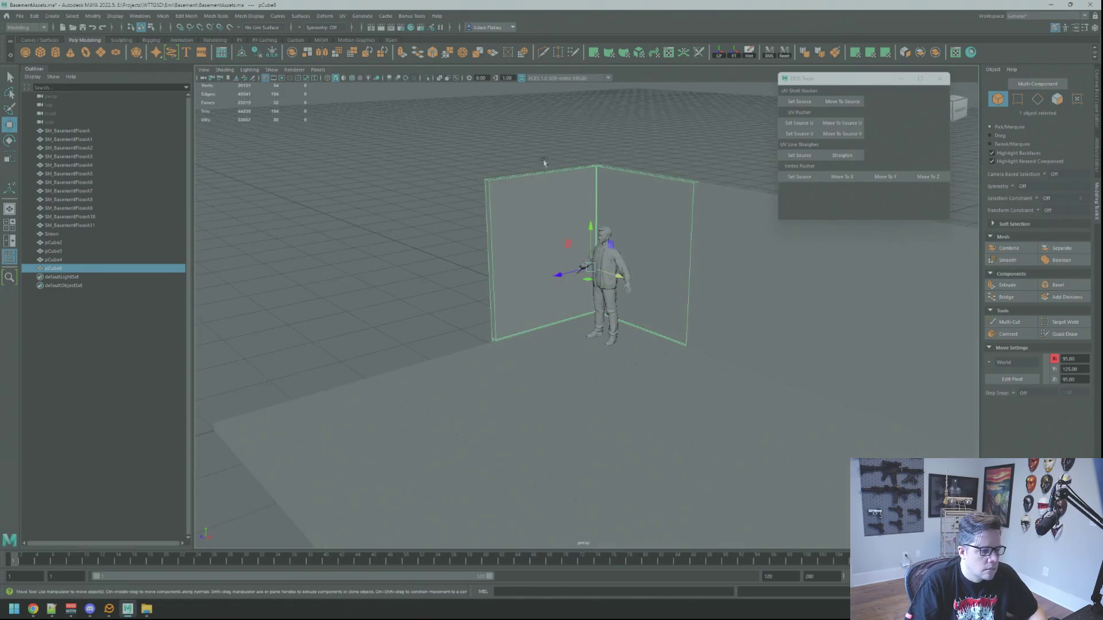
left_click(591, 188)
right_click(632, 145)
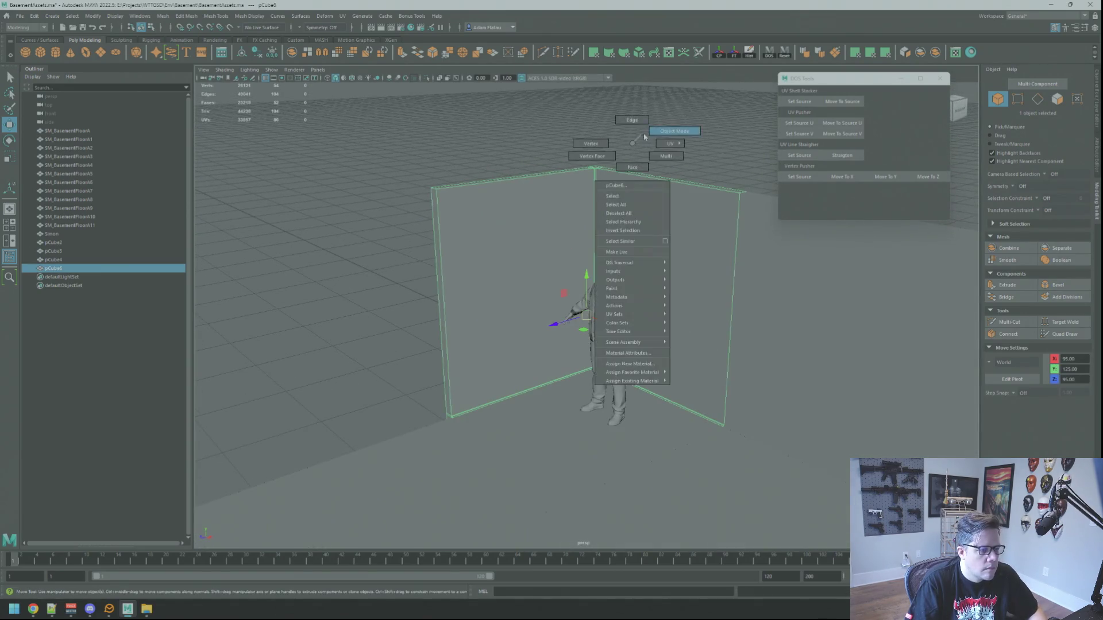
mouse_move(638, 152)
left_mouse_down("alt")
mouse_move(539, 168)
mouse_move(678, 169)
left_mouse_up("alt")
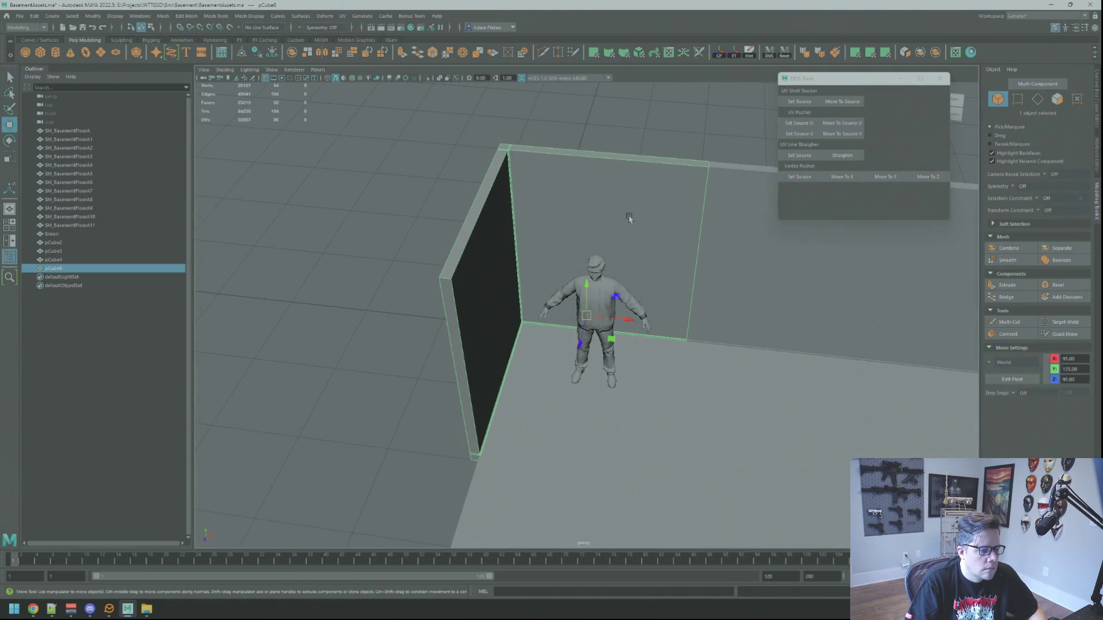
left_click(426, 78)
mouse_move(551, 270)
left_mouse_down("alt")
mouse_move(536, 253)
mouse_move(560, 150)
mouse_move(638, 268)
mouse_move(608, 266)
mouse_move(861, 335)
mouse_move(587, 278)
mouse_move(574, 330)
mouse_move(605, 271)
mouse_move(573, 240)
left_mouse_up("alt")
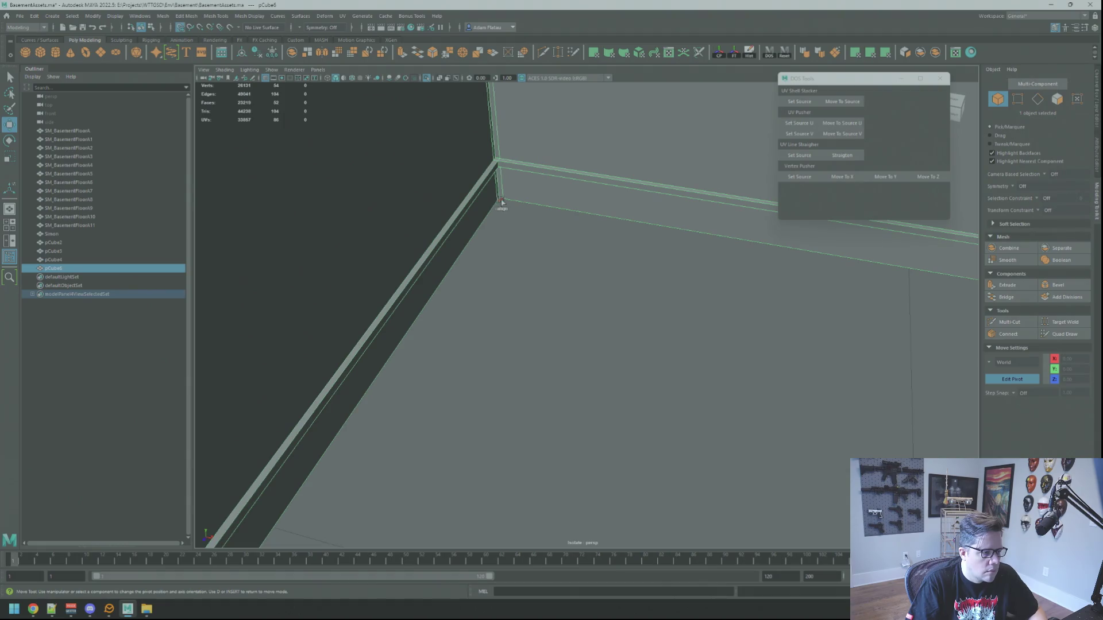
mouse_move(578, 252)
left_mouse_down("alt")
mouse_move(425, 209)
mouse_move(597, 259)
left_mouse_up("alt")
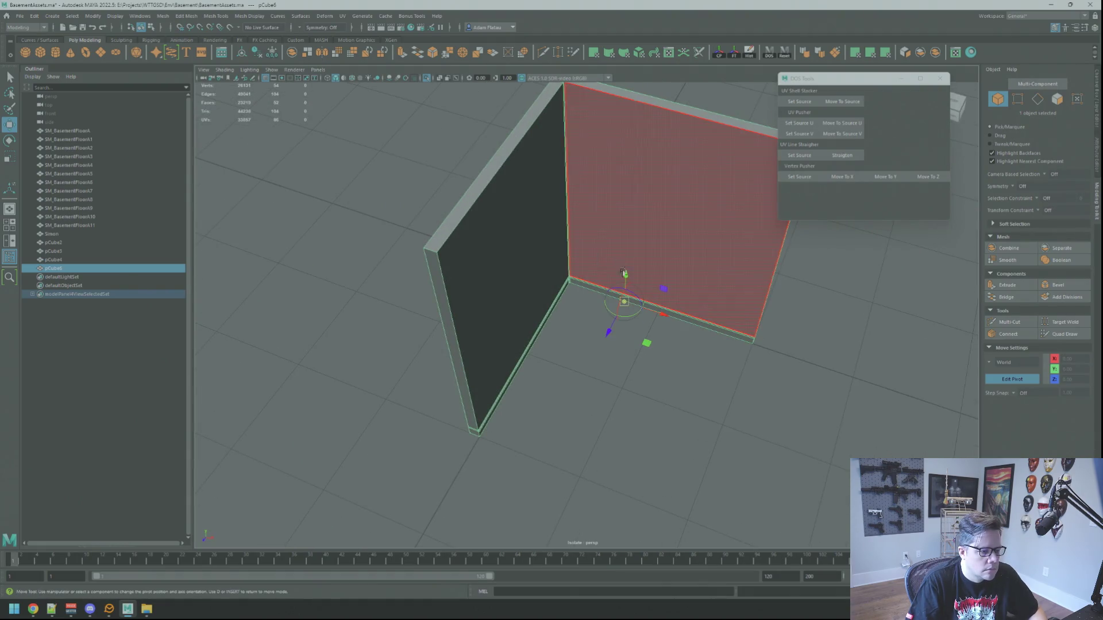
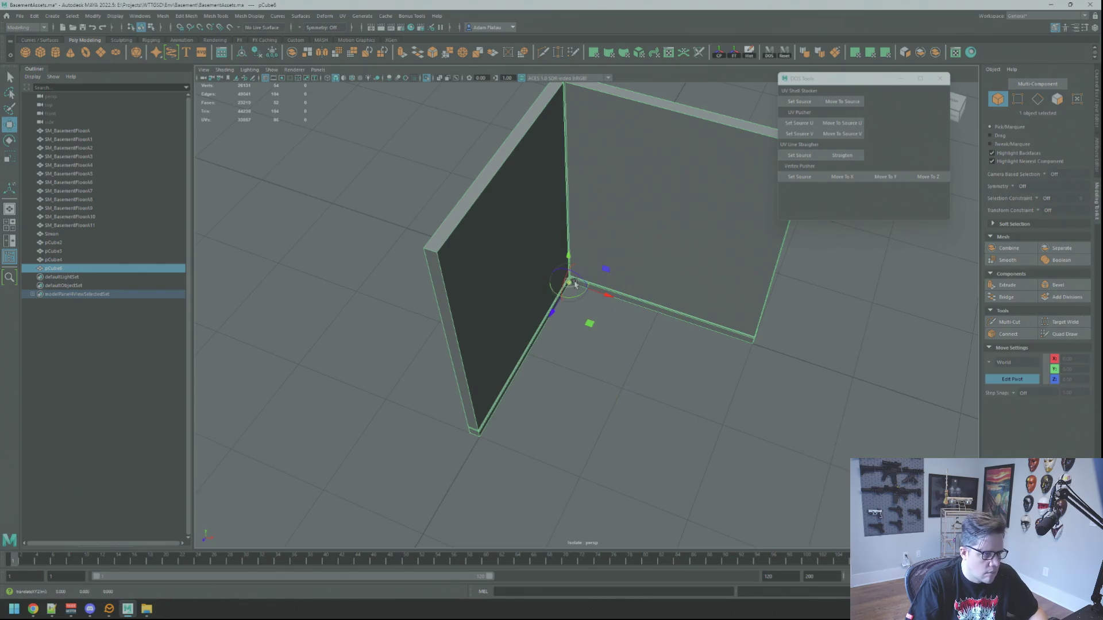
Return the wall to object mode, select it and turn off Isolate Select.
scroll(792, 287, "down", 5)
mouse_move(640, 258)
left_mouse_down()
mouse_move(615, 254)
mouse_move(613, 229)
mouse_move(583, 214)
mouse_move(589, 186)
mouse_move(596, 212)
mouse_move(583, 178)
mouse_move(571, 209)
mouse_move(406, 130)
left_mouse_up()
right_click(689, 177)
left_click(638, 211)
left_click(583, 232)
left_click(426, 78)
Frame the baseboard, then deselect and view the wall at eye level beside the character and floor.
mouse_move(427, 85)
left_mouse_down()
mouse_move(517, 143)
mouse_move(574, 138)
mouse_move(547, 178)
mouse_move(677, 234)
left_mouse_up()
scroll(606, 131, "up", 3)
left_click(606, 131)
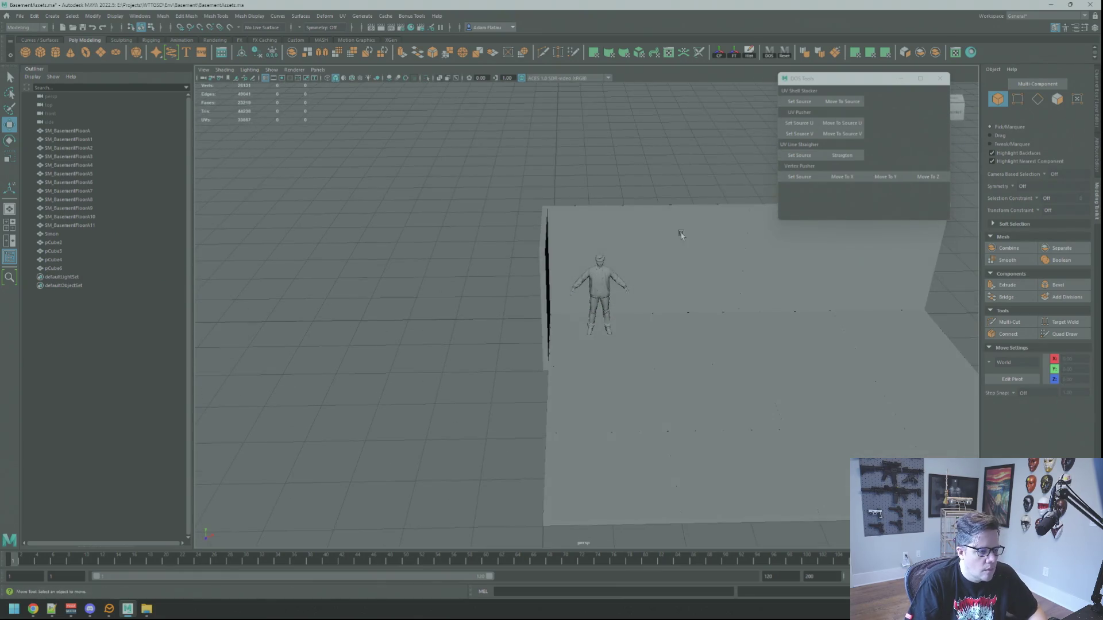
left_click(677, 234)
key("f")
scroll(575, 190, "down", 3)
left_click(576, 190)
mouse_move(591, 202)
left_mouse_down()
mouse_move(513, 187)
mouse_move(528, 191)
mouse_move(428, 123)
left_mouse_up()
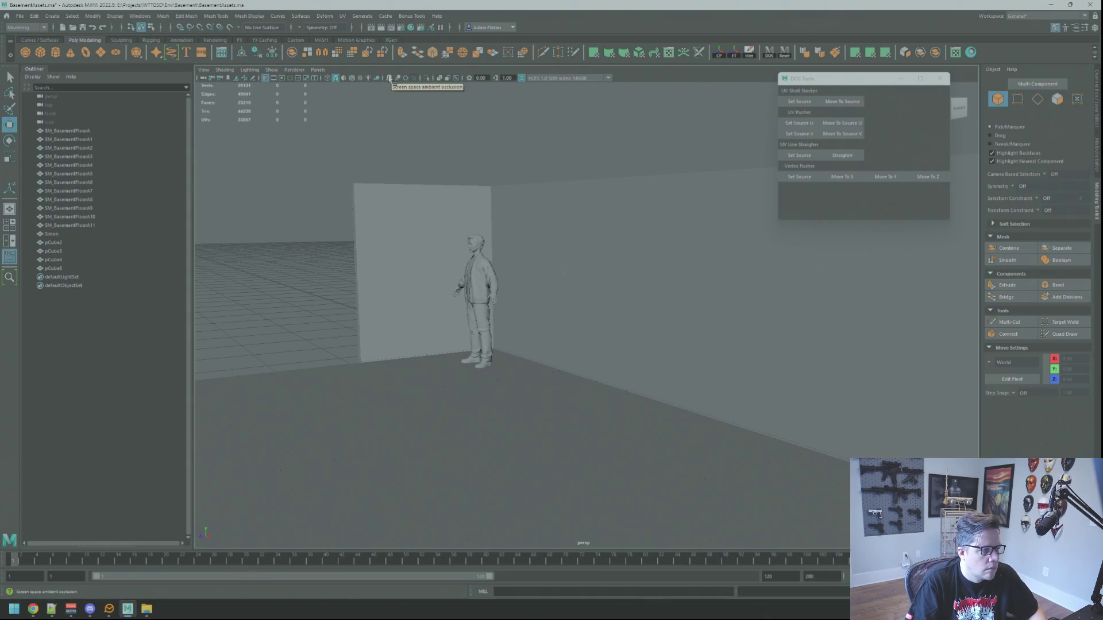
mouse_move(535, 129)
left_mouse_down()
mouse_move(475, 206)
mouse_move(591, 226)
mouse_move(529, 221)
mouse_move(586, 217)
mouse_move(632, 256)
mouse_move(485, 197)
mouse_move(535, 231)
mouse_move(505, 221)
mouse_move(567, 196)
mouse_move(557, 178)
mouse_move(574, 184)
mouse_move(477, 192)
mouse_move(535, 216)
left_mouse_up()
Isolate the L-shaped wall and zoom in close on the baseboard corner.
left_click(535, 216)
left_click_drag(619, 240, 636, 205)
key("ctrl+1")
mouse_move(771, 291)
left_mouse_down()
mouse_move(586, 340)
mouse_move(588, 360)
mouse_move(595, 288)
mouse_move(546, 328)
mouse_move(603, 313)
left_mouse_up()
key("q")
left_click(547, 327)
right_click(505, 333)
left_click(494, 312)
scroll(503, 310, "up", 3)
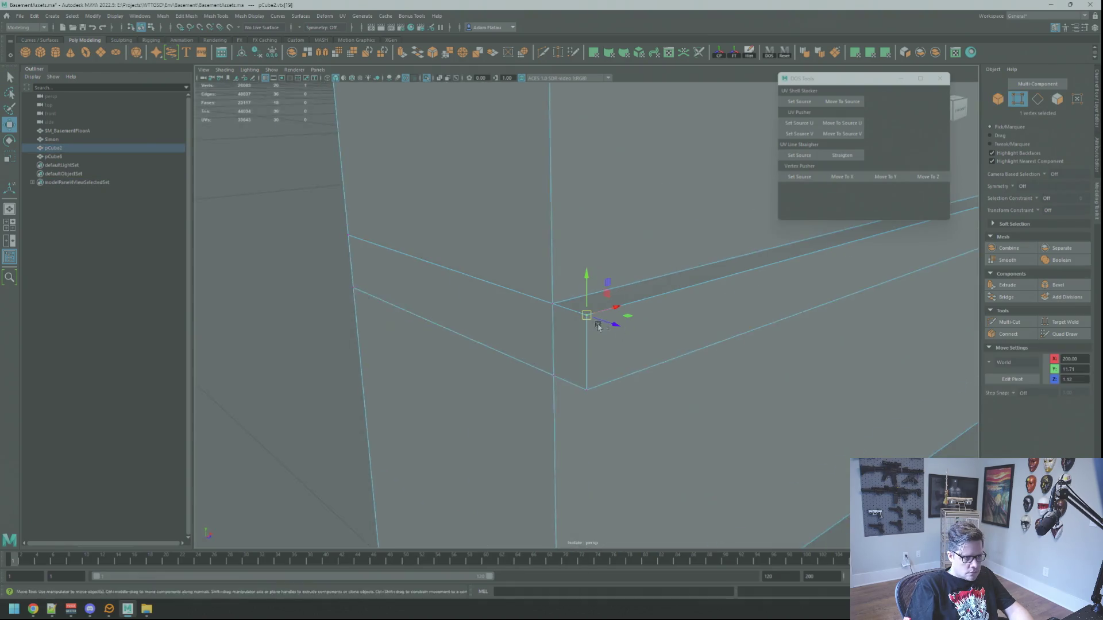
Bevel the baseboard's top outer edge with 3 segments for a rounded profile.
right_click(641, 320)
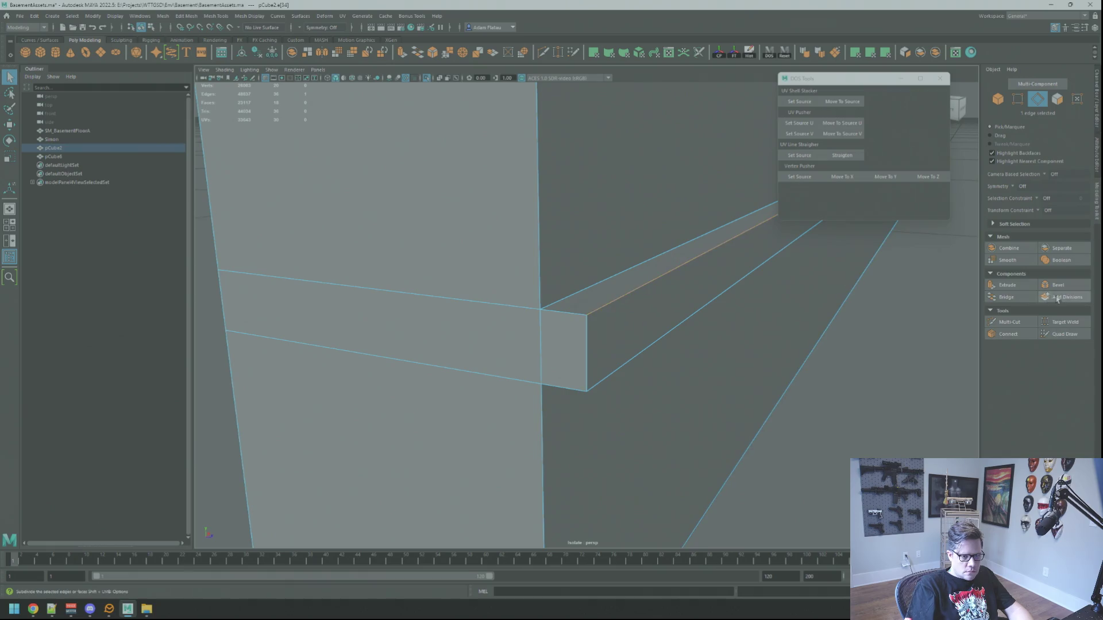
left_click(1059, 286)
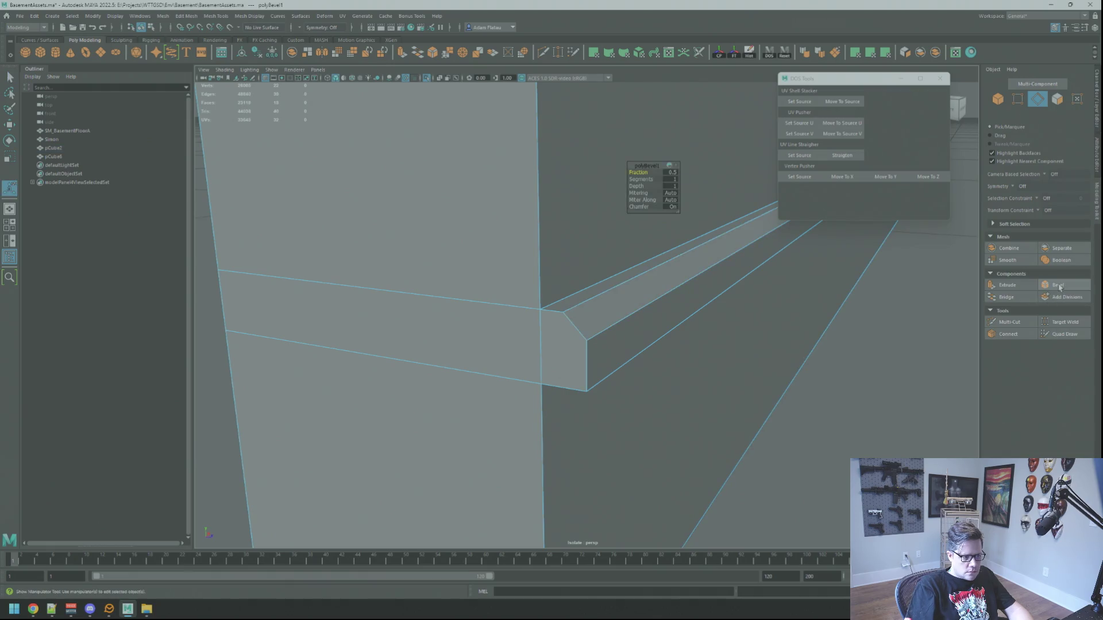
left_click_drag(701, 307, 696, 286, "alt")
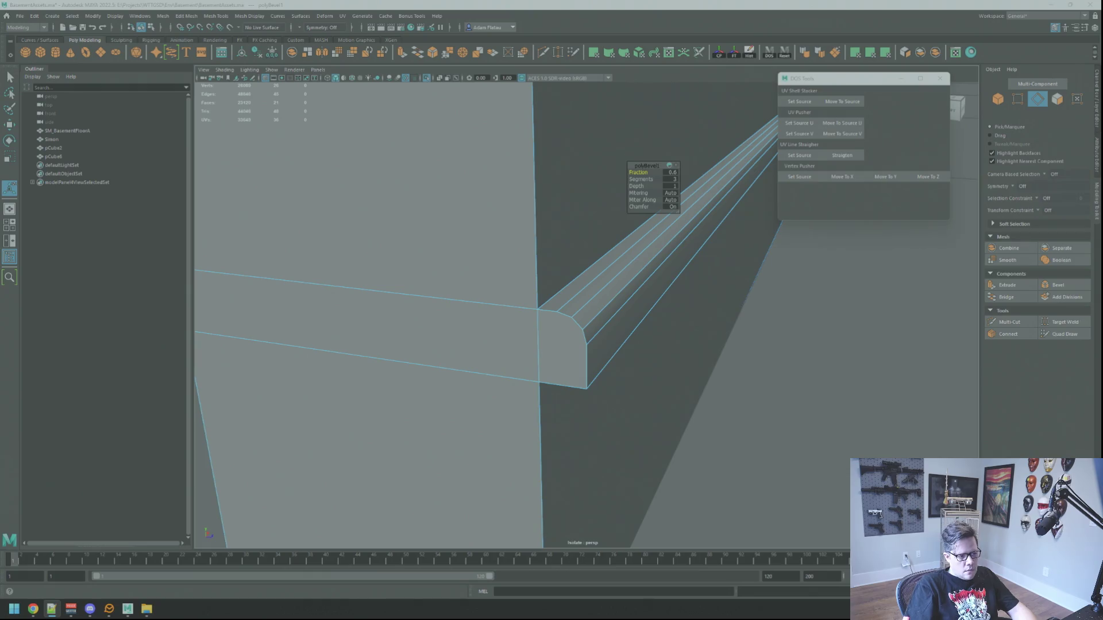
right_click(770, 388)
mouse_move(795, 369)
left_mouse_down("alt")
mouse_move(751, 370)
mouse_move(619, 321)
left_mouse_up("alt")
right_click(619, 321)
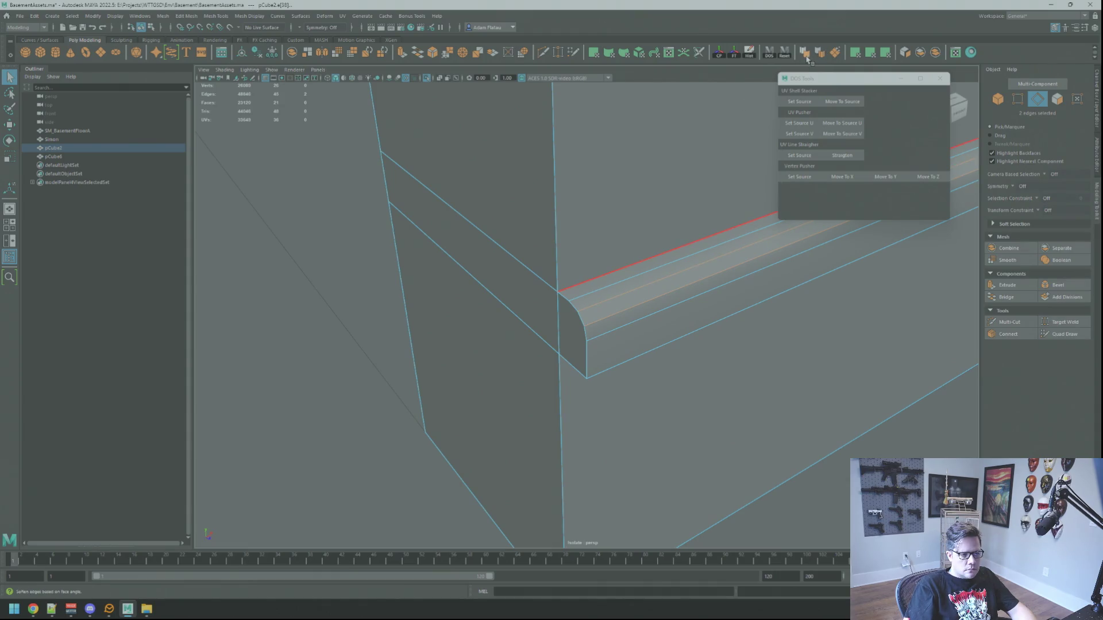
Inspect the rounded baseboard end in face mode from close and edge-on views.
left_click_drag(596, 291, 685, 233, "alt")
right_click(637, 313)
left_click(680, 283)
mouse_move(680, 283)
left_mouse_down("alt")
mouse_move(615, 295)
mouse_move(680, 308)
mouse_move(608, 283)
mouse_move(679, 275)
mouse_move(623, 278)
mouse_move(615, 253)
mouse_move(615, 269)
mouse_move(652, 239)
mouse_move(645, 222)
mouse_move(637, 306)
mouse_move(668, 263)
left_mouse_up("alt")
right_click(602, 269)
mouse_move(667, 310)
left_mouse_down("alt")
mouse_move(635, 303)
mouse_move(629, 270)
mouse_move(712, 345)
mouse_move(621, 280)
mouse_move(682, 315)
mouse_move(625, 278)
mouse_move(667, 312)
left_mouse_up("alt")
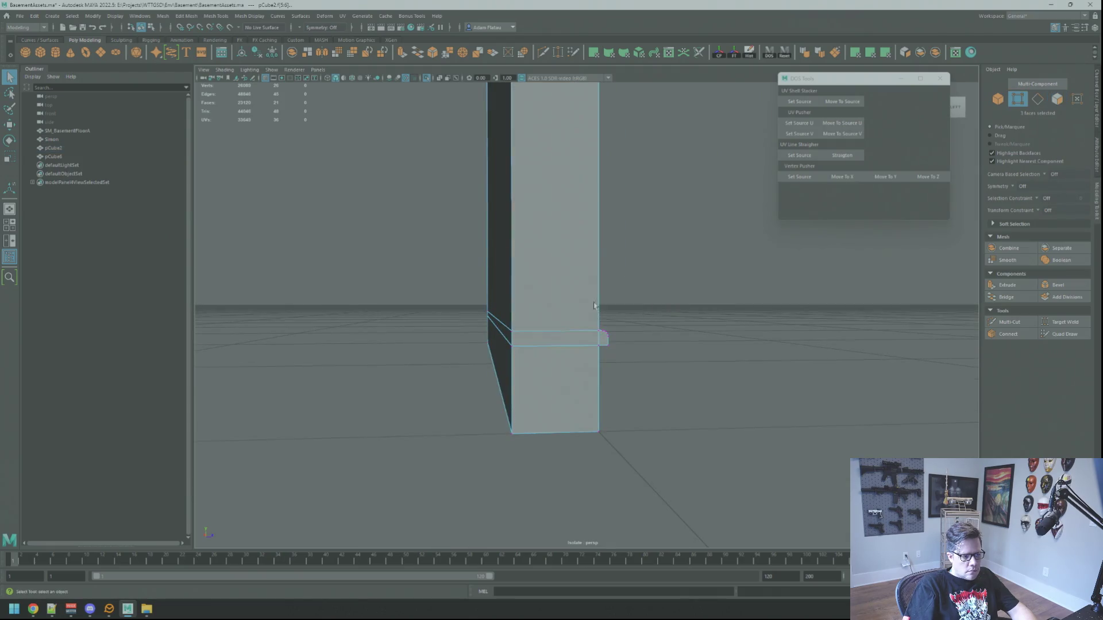
key("f")
left_click_drag(603, 333, 948, 323, "alt")
Check the beveled end's vertices, then reselect the baseboard for vertex editing.
left_click(664, 297)
right_click(603, 308)
left_click(576, 304)
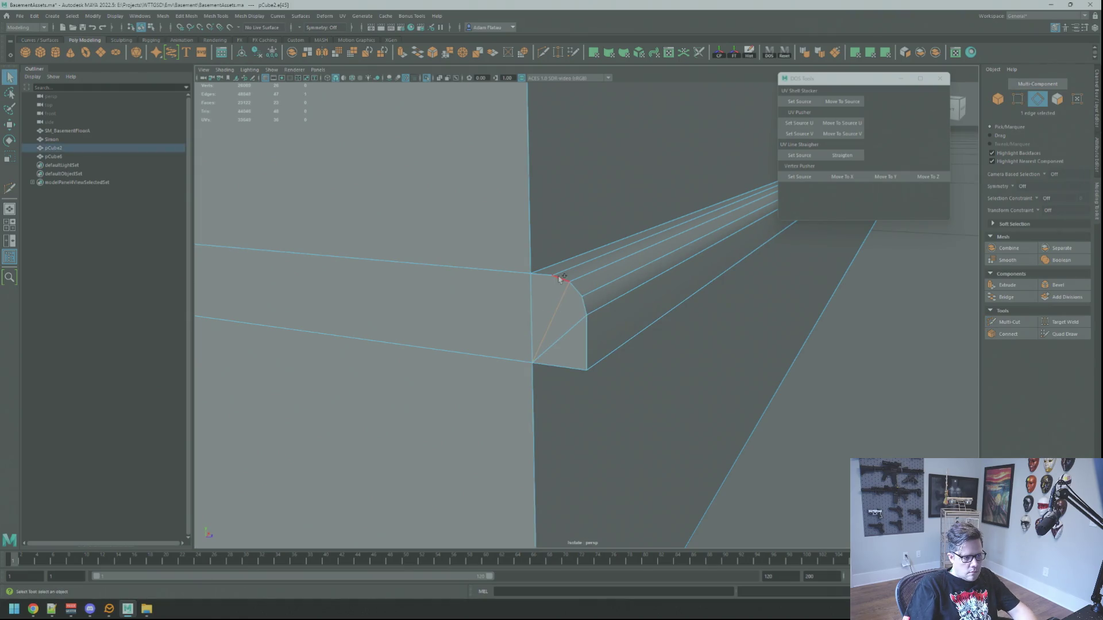
mouse_move(537, 304)
left_mouse_down()
mouse_move(632, 313)
mouse_move(580, 326)
mouse_move(581, 352)
mouse_move(694, 308)
mouse_move(675, 285)
mouse_move(631, 279)
mouse_move(677, 315)
mouse_move(649, 320)
mouse_move(620, 305)
mouse_move(711, 313)
mouse_move(660, 311)
mouse_move(667, 303)
mouse_move(613, 292)
mouse_move(684, 328)
mouse_move(649, 338)
mouse_move(713, 369)
left_mouse_up()
right_click(631, 314)
left_click(611, 313)
right_click(714, 369)
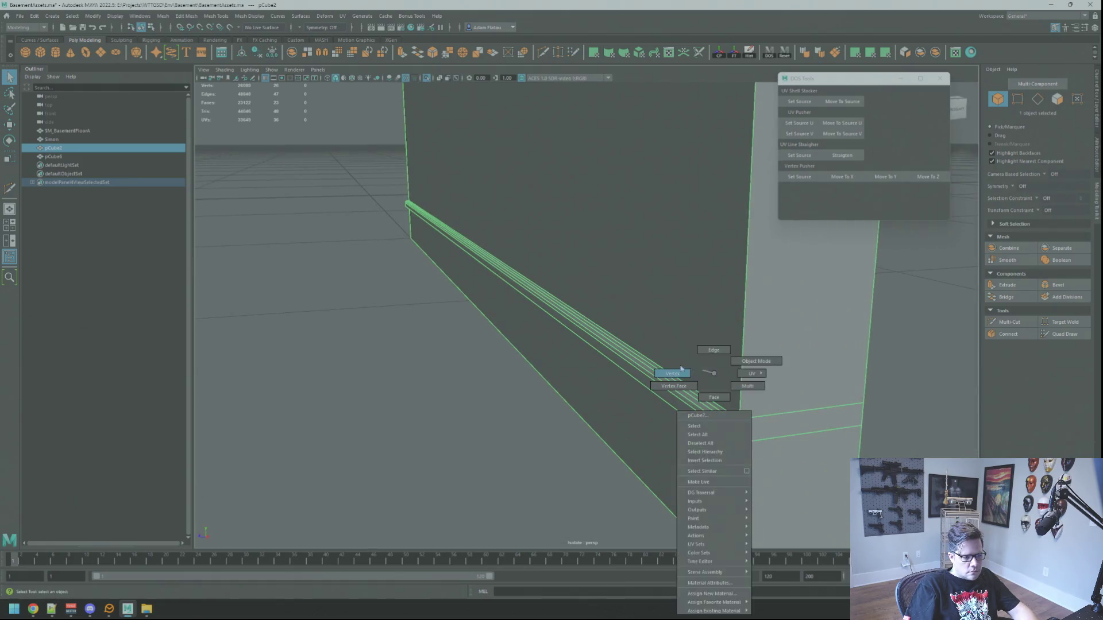
Select the end face's corner vertex and inspect the beveled baseboard end.
left_click(722, 422)
key("f")
mouse_move(722, 422)
left_mouse_down()
mouse_move(694, 365)
mouse_move(950, 326)
left_mouse_up()
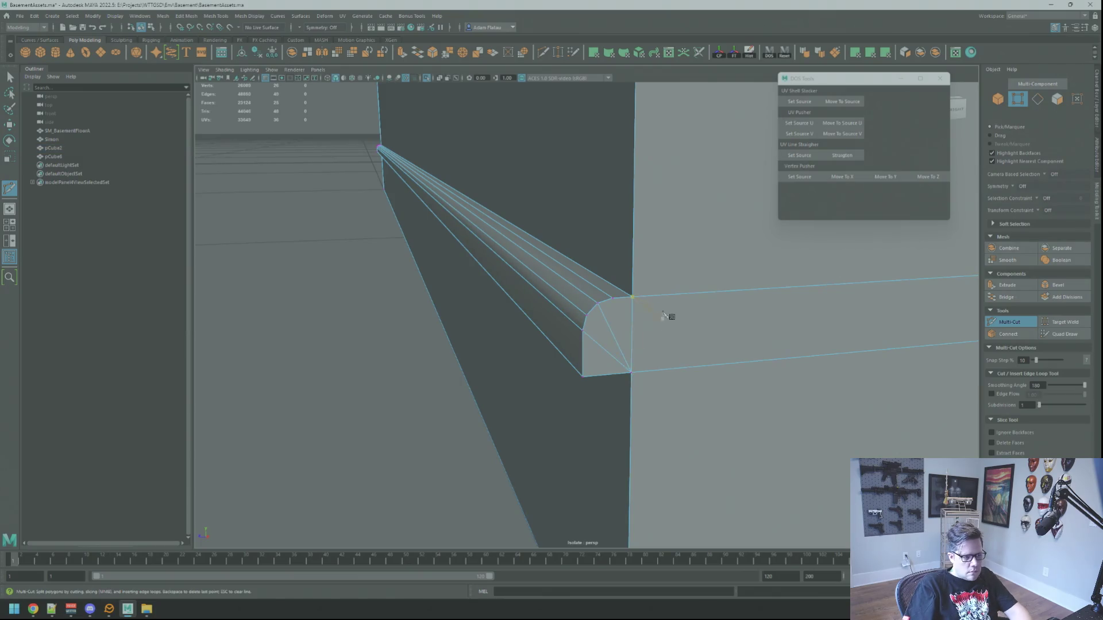
right_click(587, 300)
left_click(591, 288)
key("f")
left_click(659, 316)
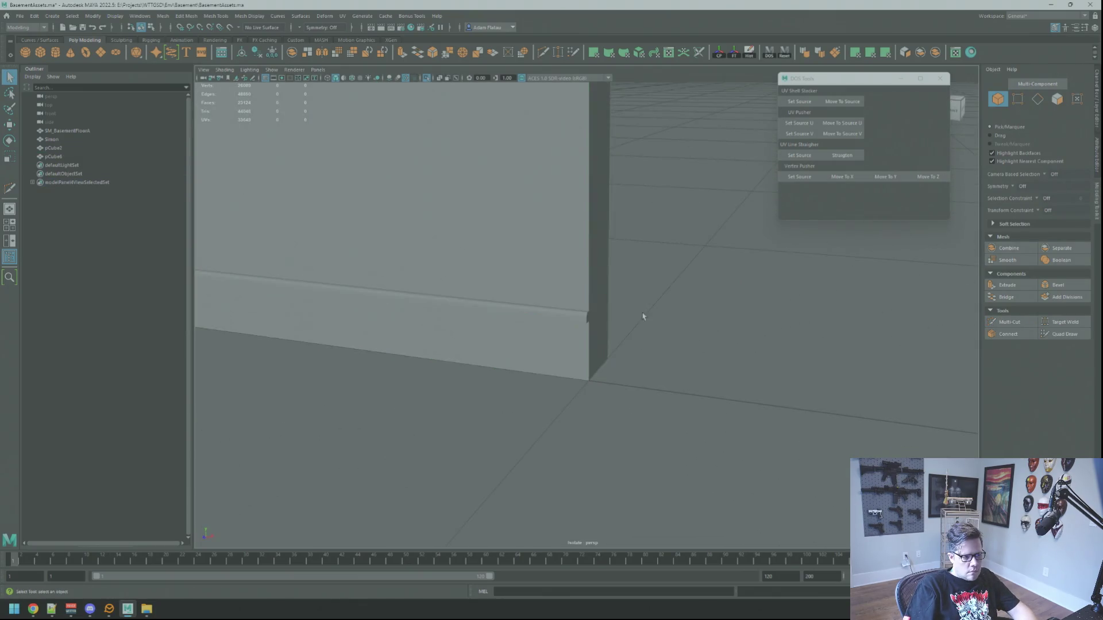
mouse_move(530, 313)
left_mouse_down()
mouse_move(598, 318)
mouse_move(517, 313)
left_mouse_up()
Cut the end face into a fan from its corner vertex, then return to object mode.
left_click(517, 313)
key("F9")
left_click(455, 336)
key("f")
scroll(603, 320, "down", 5)
right_click(665, 315)
mouse_move(665, 315)
left_mouse_down()
mouse_move(582, 302)
mouse_move(491, 206)
left_mouse_up()
Turn off Isolate Select and select and frame the L-shaped wall.
left_click(430, 78)
mouse_move(562, 218)
left_mouse_down()
mouse_move(601, 241)
mouse_move(542, 239)
mouse_move(576, 249)
mouse_move(636, 228)
mouse_move(612, 245)
mouse_move(547, 236)
mouse_move(587, 242)
mouse_move(633, 287)
mouse_move(582, 264)
mouse_move(588, 216)
mouse_move(646, 247)
mouse_move(628, 202)
mouse_move(598, 234)
mouse_move(522, 206)
left_mouse_up()
left_click(589, 262)
key("f")
key("w")
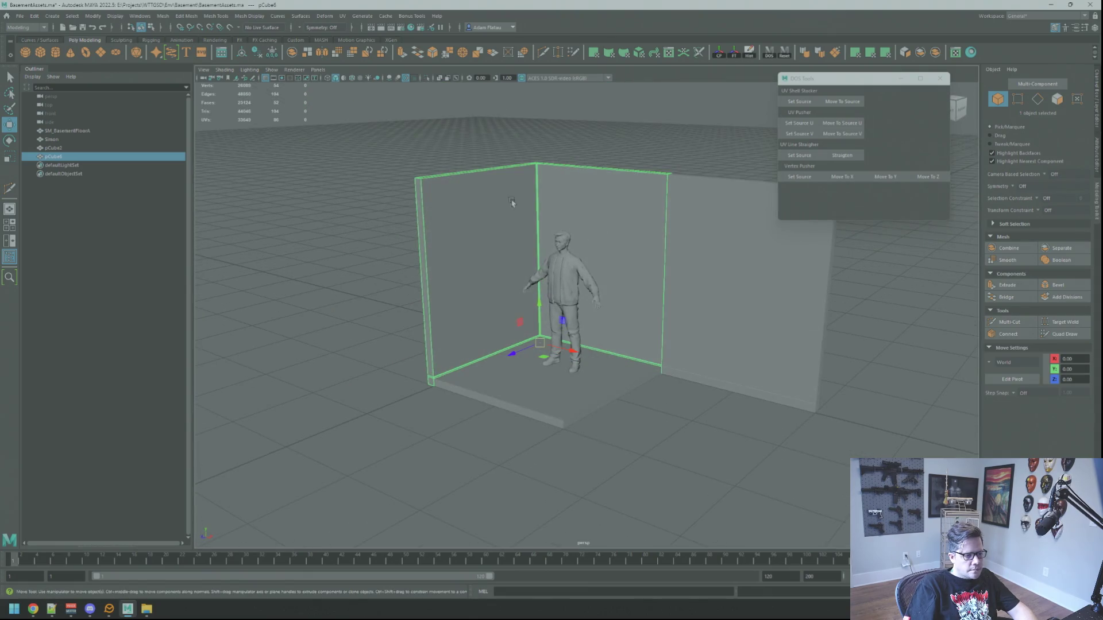
Isolate the L-shaped wall, frame its corner vertex and switch to edge mode.
left_click(427, 78)
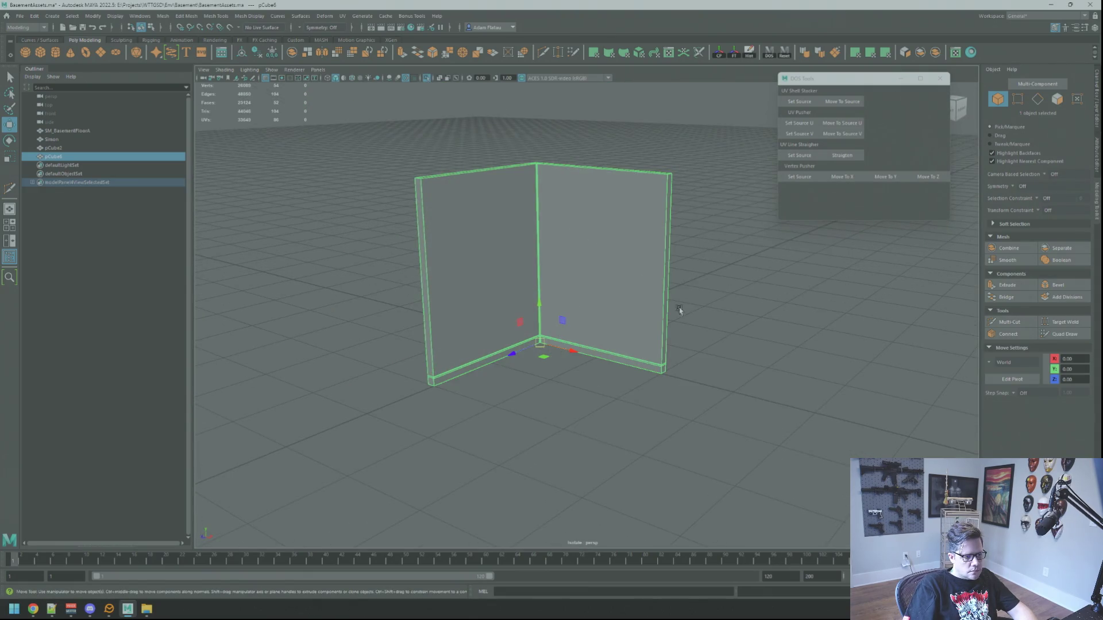
right_click(592, 262)
left_click(592, 247)
left_click(636, 349)
key("f")
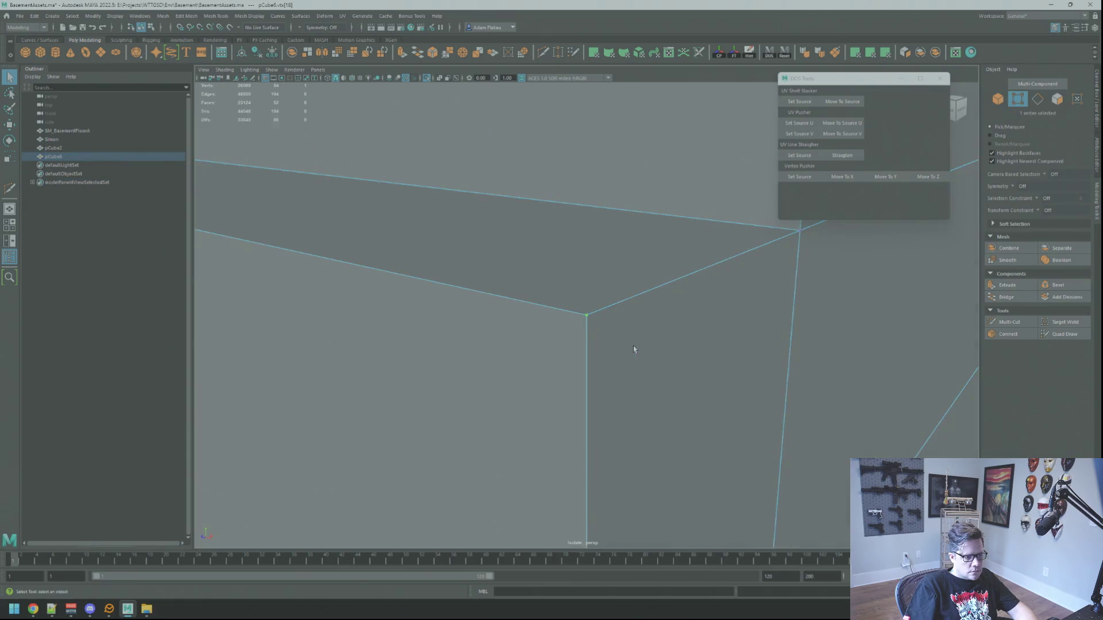
scroll(584, 301, "down", 2)
right_click(547, 301)
left_click(553, 276)
Bevel the wall baseboard's top edges with 3 segments to match the rounded profile.
left_click(494, 274)
mouse_move(494, 274)
left_mouse_down()
mouse_move(436, 245)
mouse_move(739, 369)
left_mouse_up()
left_click_drag(620, 332, 521, 455)
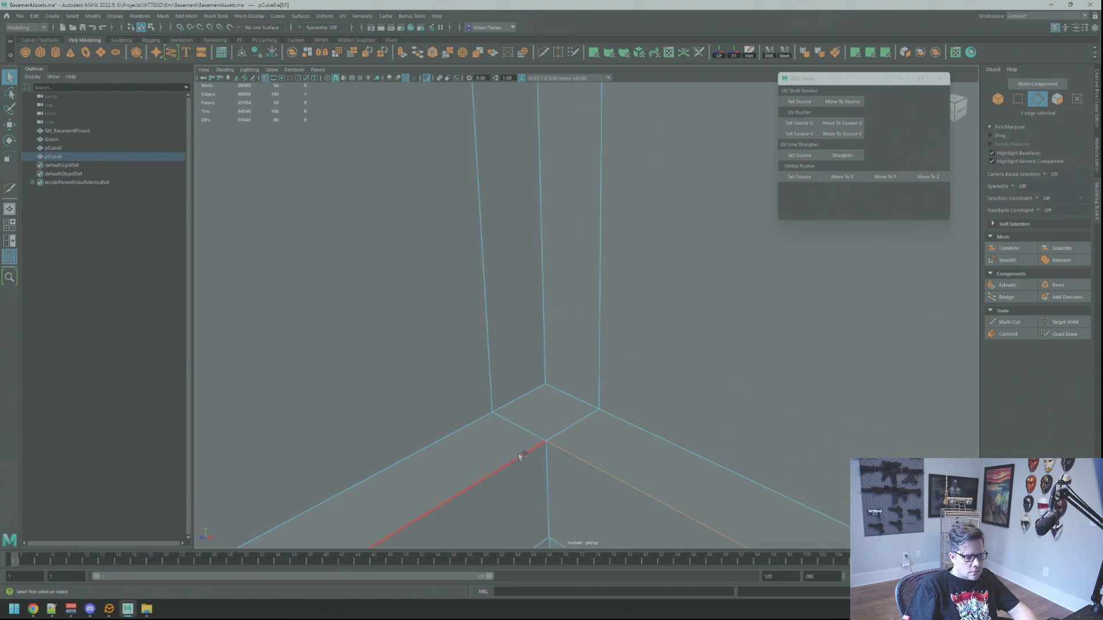
mouse_move(555, 350)
left_mouse_down()
mouse_move(406, 325)
mouse_move(547, 288)
mouse_move(450, 271)
mouse_move(424, 224)
mouse_move(581, 274)
mouse_move(586, 244)
mouse_move(634, 260)
left_mouse_up()
left_click(1047, 290)
left_click_drag(657, 337, 653, 246)
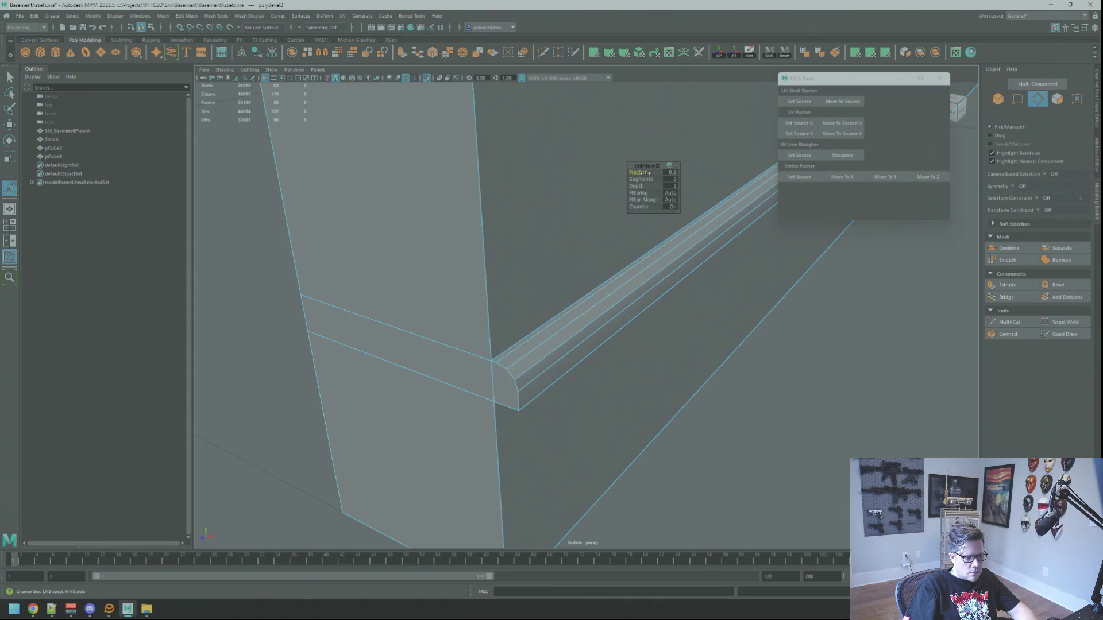
Frame and inspect the beveled inside corner's vertices up close.
mouse_move(734, 320)
left_mouse_down()
mouse_move(776, 288)
mouse_move(660, 320)
mouse_move(682, 197)
left_mouse_up()
scroll(777, 214, "up", 2)
right_click(686, 230)
left_click(697, 225)
key("f")
mouse_move(630, 255)
left_mouse_down()
mouse_move(613, 178)
mouse_move(593, 271)
mouse_move(555, 308)
mouse_move(561, 295)
mouse_move(613, 278)
mouse_move(551, 308)
mouse_move(582, 276)
mouse_move(571, 291)
mouse_move(581, 295)
left_mouse_up()
right_click(670, 347)
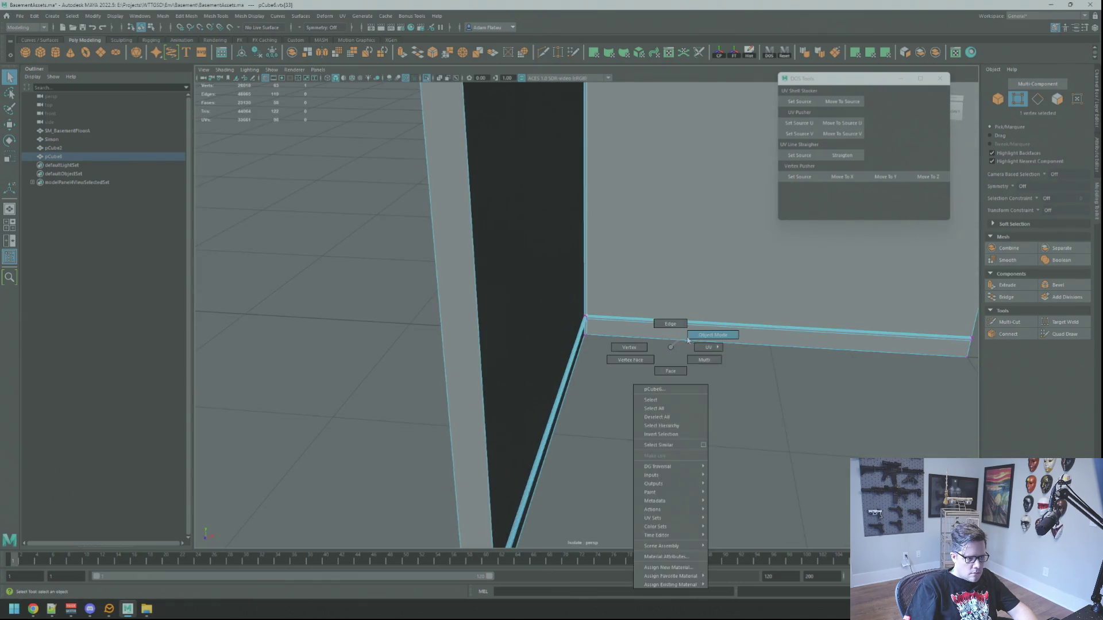
left_click(684, 341)
mouse_move(652, 347)
left_mouse_down()
mouse_move(750, 356)
mouse_move(579, 332)
left_mouse_up()
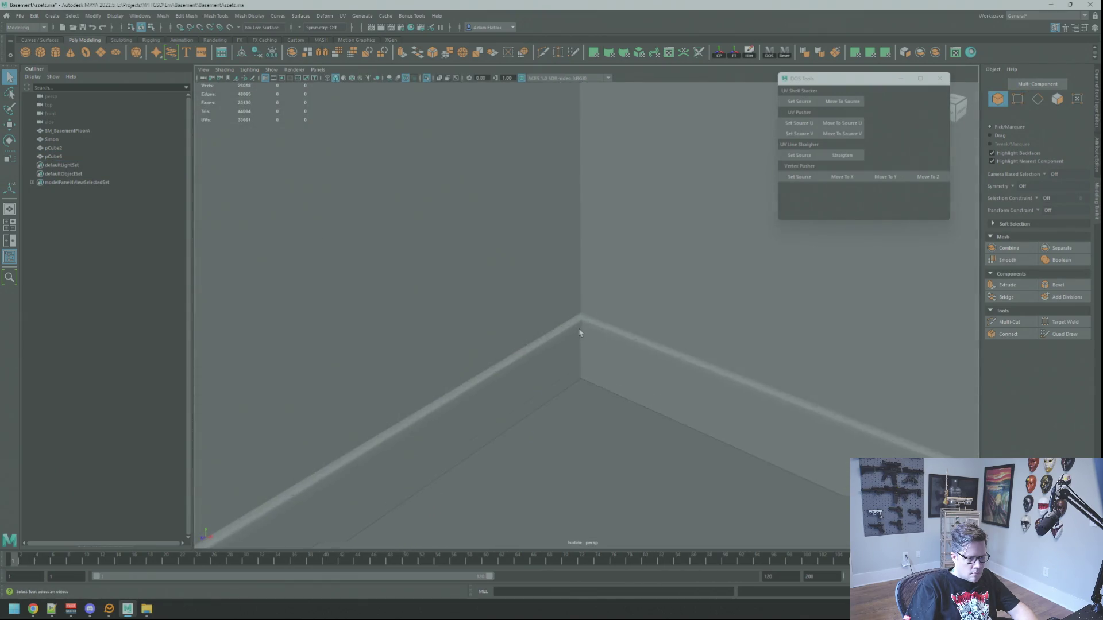
scroll(579, 332, "up", 3)
right_click(577, 317)
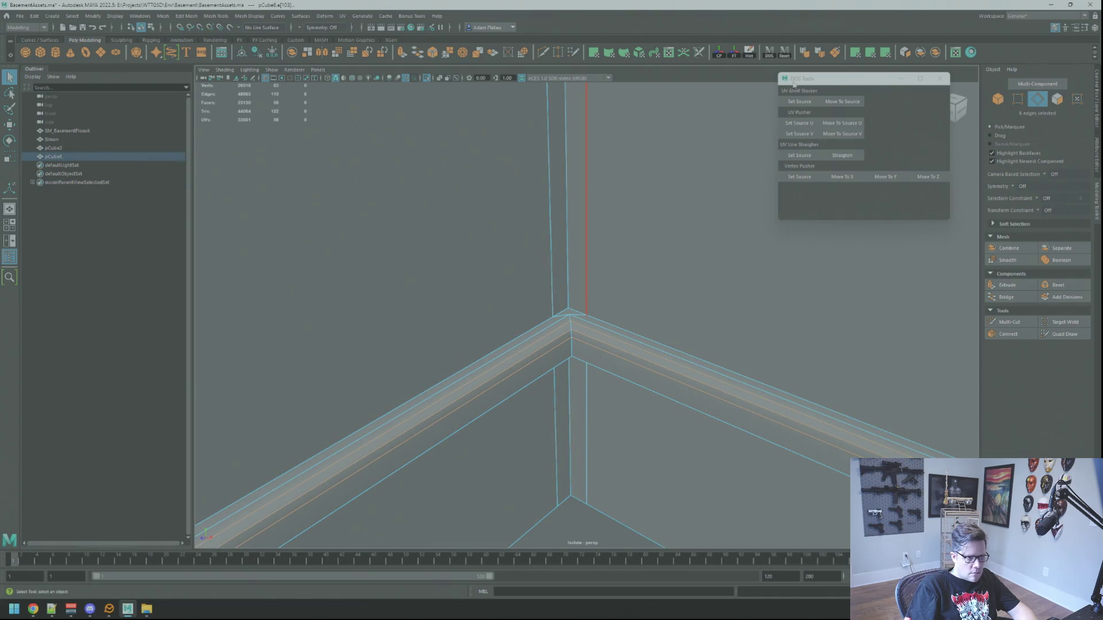
scroll(642, 259, "down", 6)
right_click(795, 315)
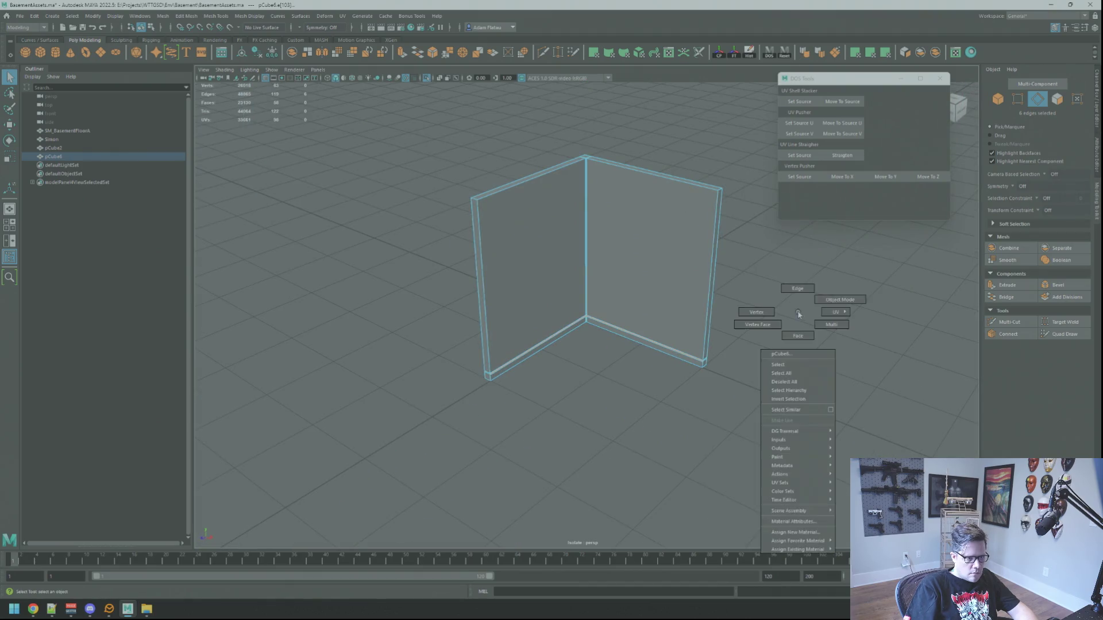
scroll(576, 320, "up", 6)
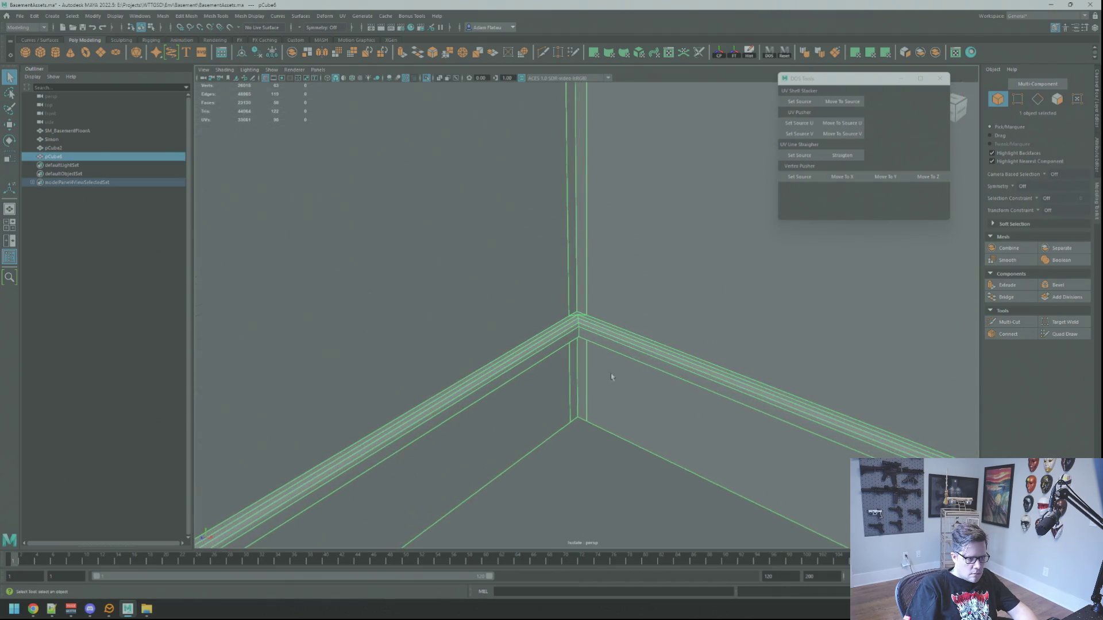
left_click(554, 369)
scroll(679, 366, "up", 4)
scroll(679, 366, "down", 5)
left_click(517, 373)
right_click(527, 339)
left_click(524, 310)
left_click(524, 376)
left_click_drag(523, 376, 675, 208, "alt")
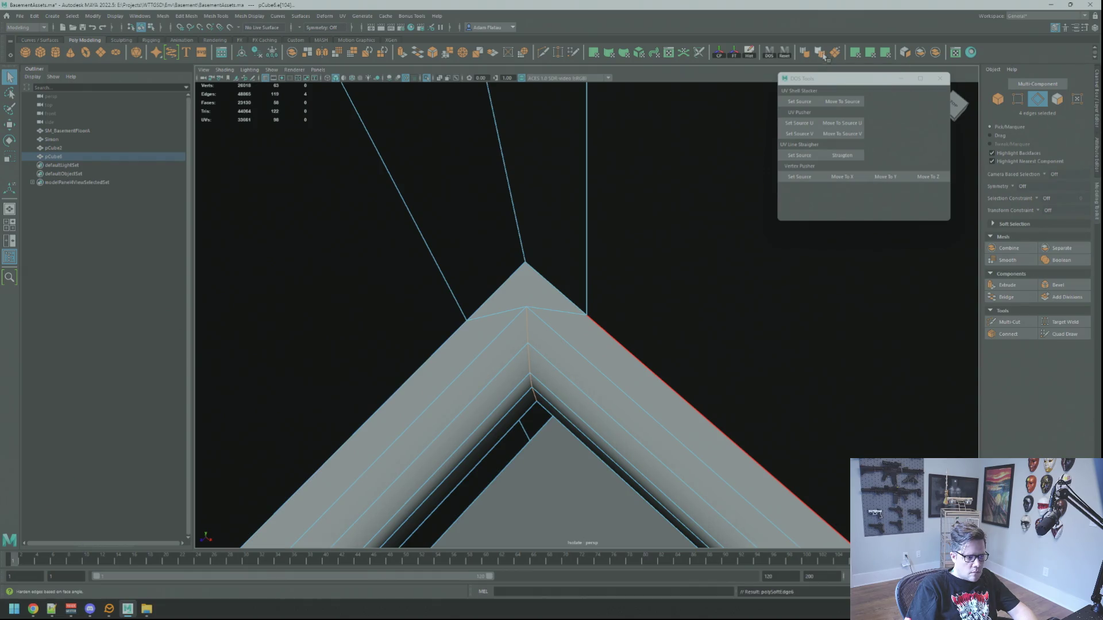
scroll(468, 242, "down", 5)
left_click_drag(468, 241, 586, 259, "alt")
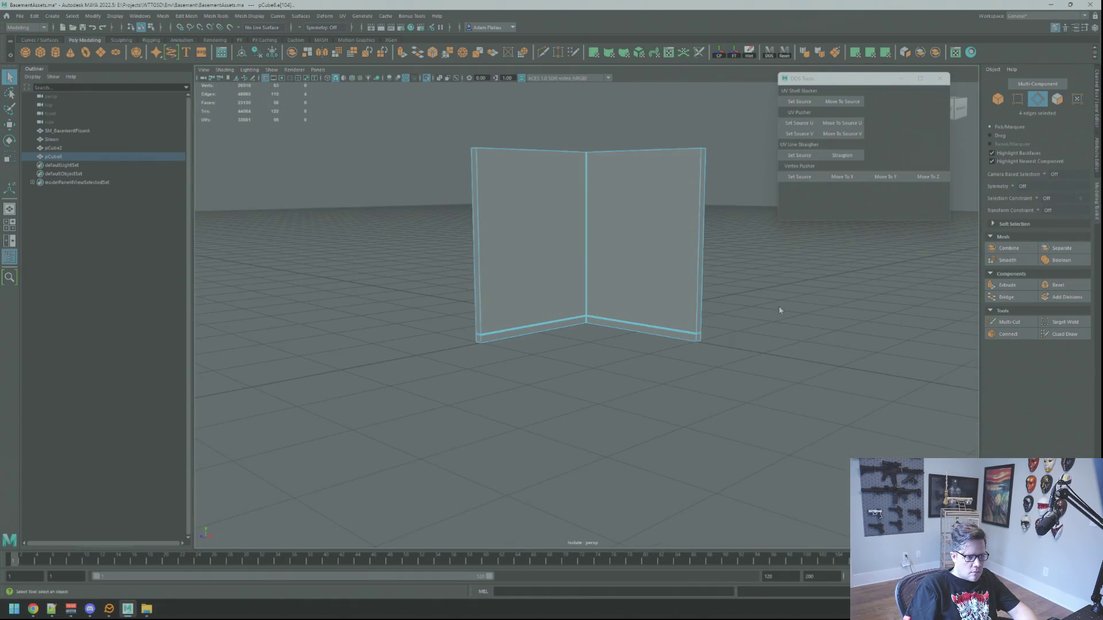
scroll(574, 315, "up", 5)
mouse_move(578, 309)
left_mouse_down("alt")
mouse_move(569, 322)
mouse_move(587, 329)
mouse_move(557, 321)
mouse_move(599, 310)
mouse_move(604, 336)
mouse_move(682, 320)
mouse_move(586, 310)
left_mouse_up("alt")
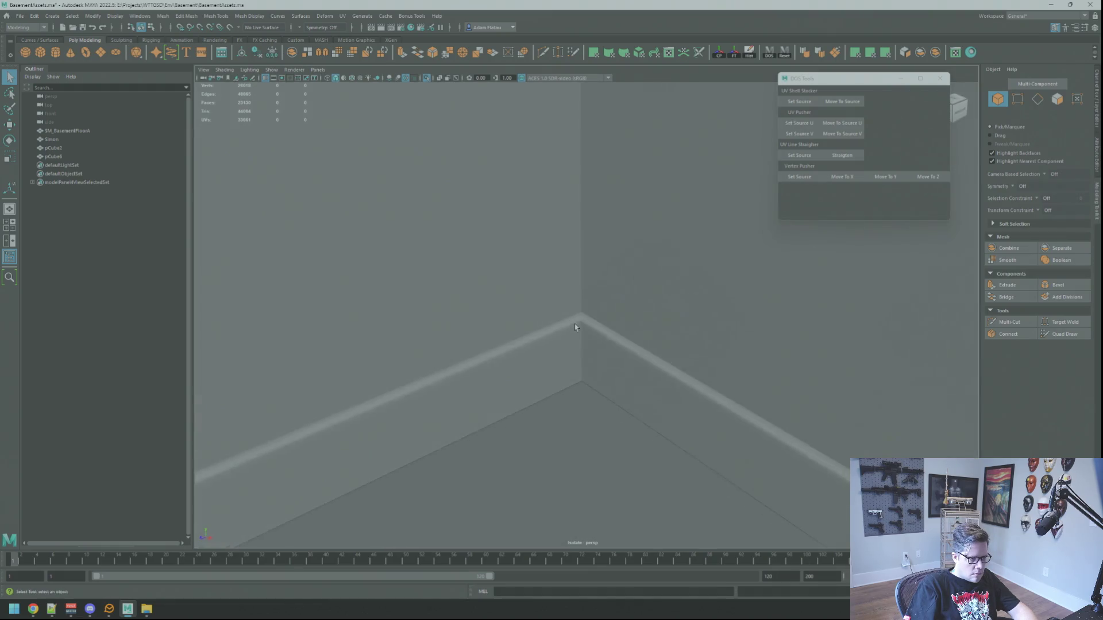
left_click(581, 315)
right_click(581, 315)
left_click(575, 313)
right_click(585, 310)
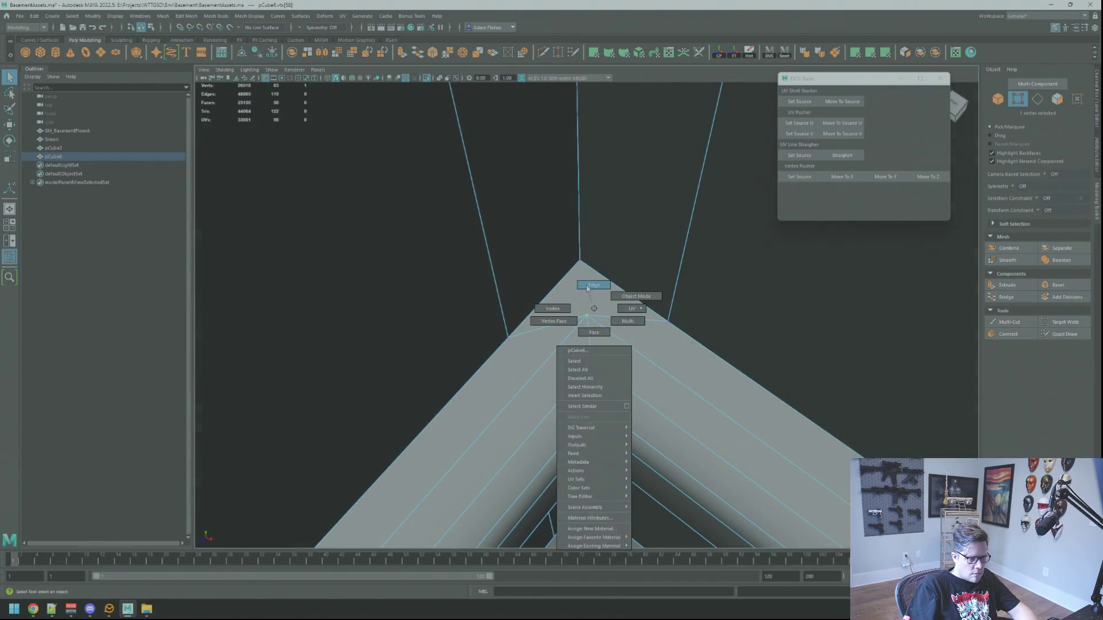
left_click(591, 287)
left_click(562, 318)
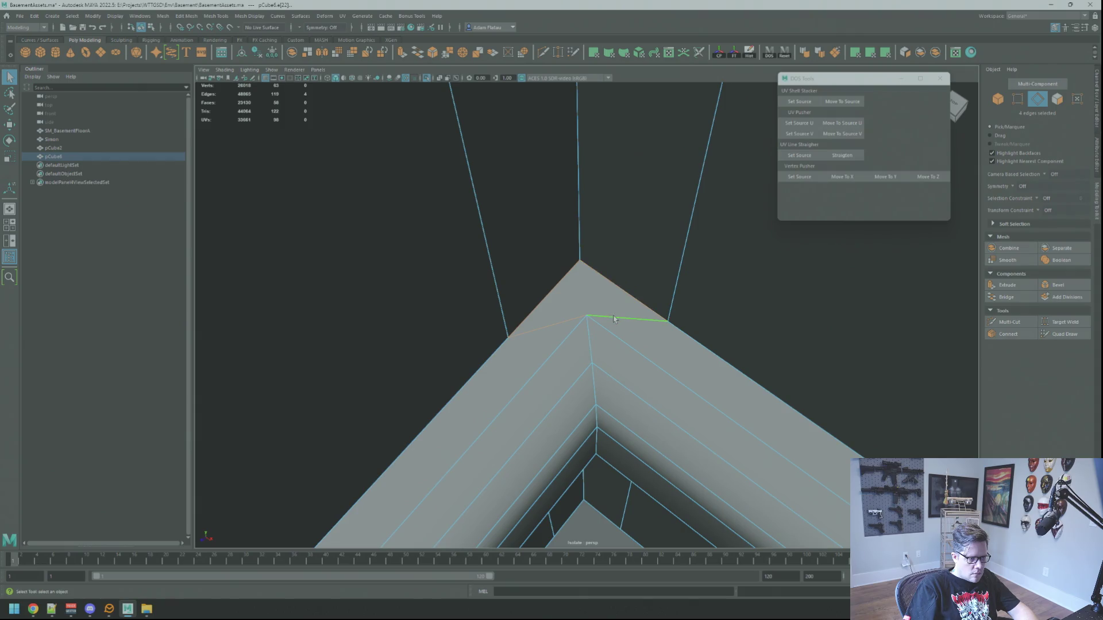
scroll(613, 319, "down", 3)
mouse_move(613, 319)
left_mouse_down("alt")
mouse_move(416, 249)
mouse_move(398, 229)
left_mouse_up("alt")
right_click(654, 155)
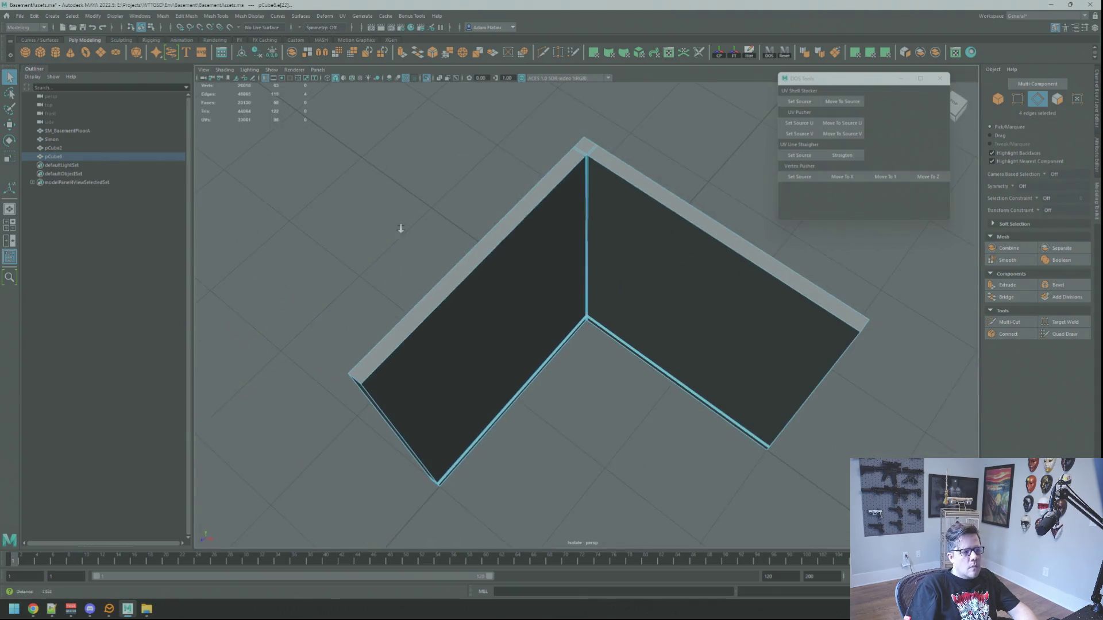
left_click(696, 142)
left_click_drag(696, 142, 631, 170, "alt")
left_click(641, 172)
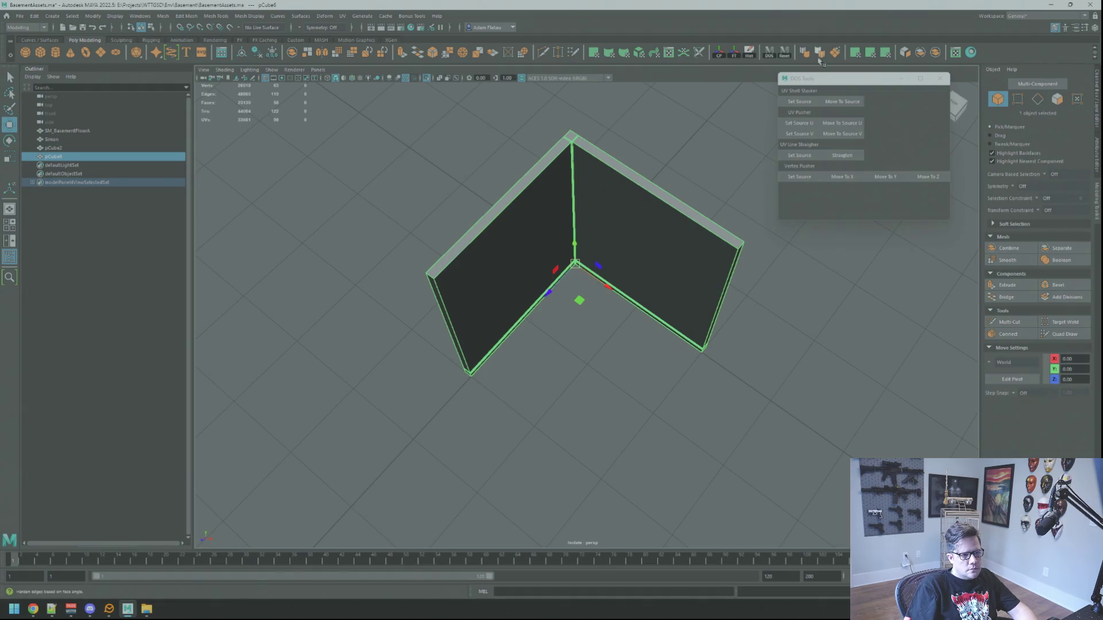
scroll(640, 178, "up", 3)
right_click(635, 177)
left_click(598, 177)
scroll(715, 227, "down", 3)
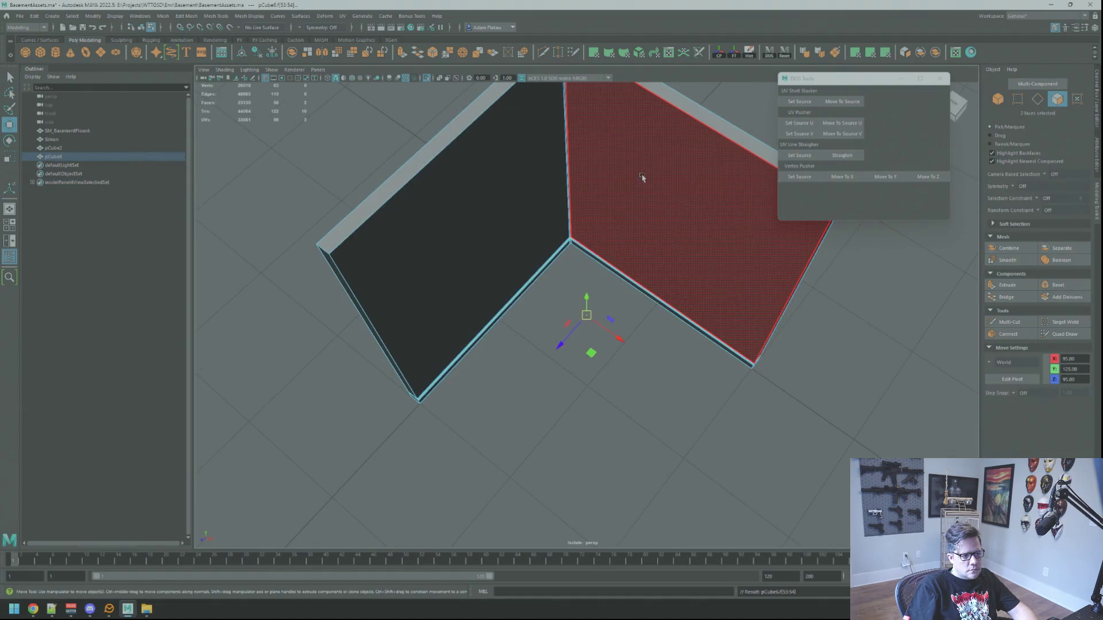
scroll(657, 259, "down", 2)
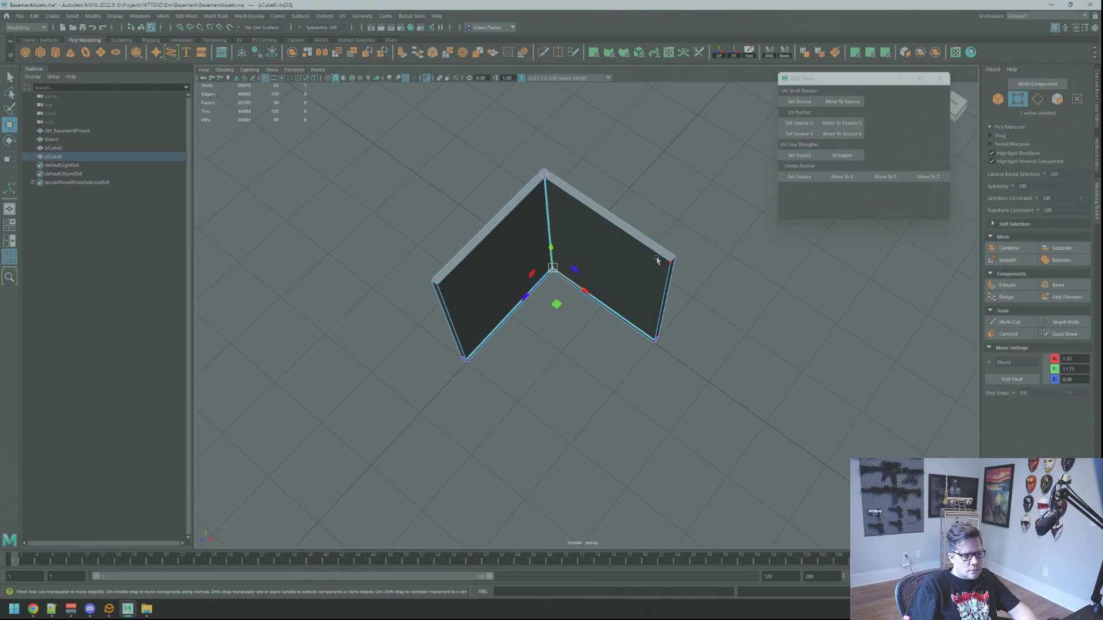
key("F8")
key("q")
key("F8")
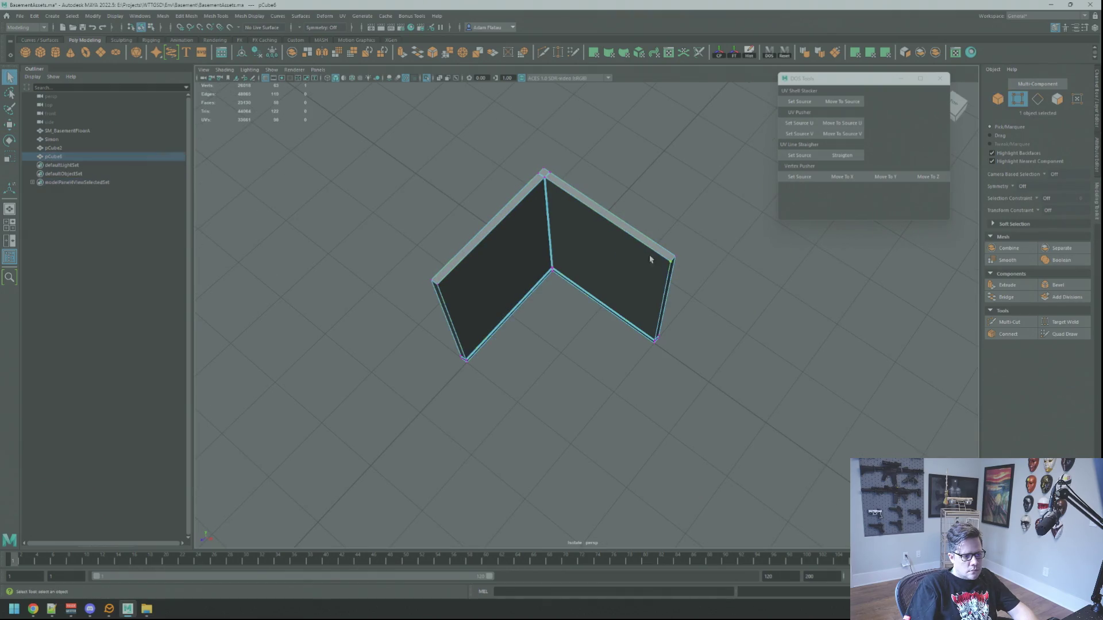
left_click(713, 251)
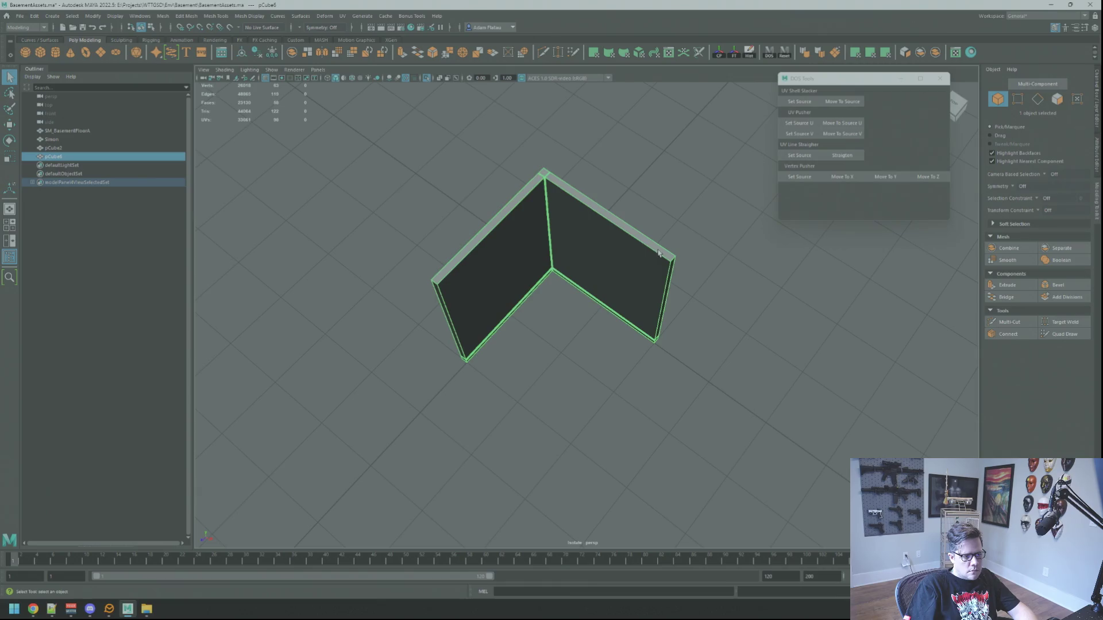
scroll(659, 221, "up", 3)
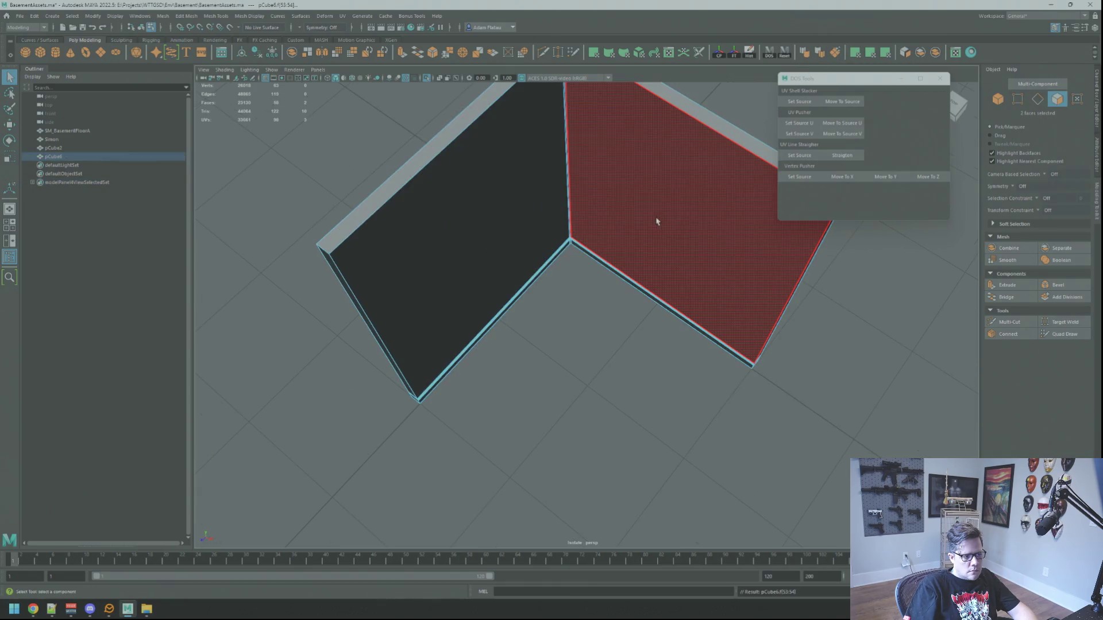
scroll(613, 245, "up", 10)
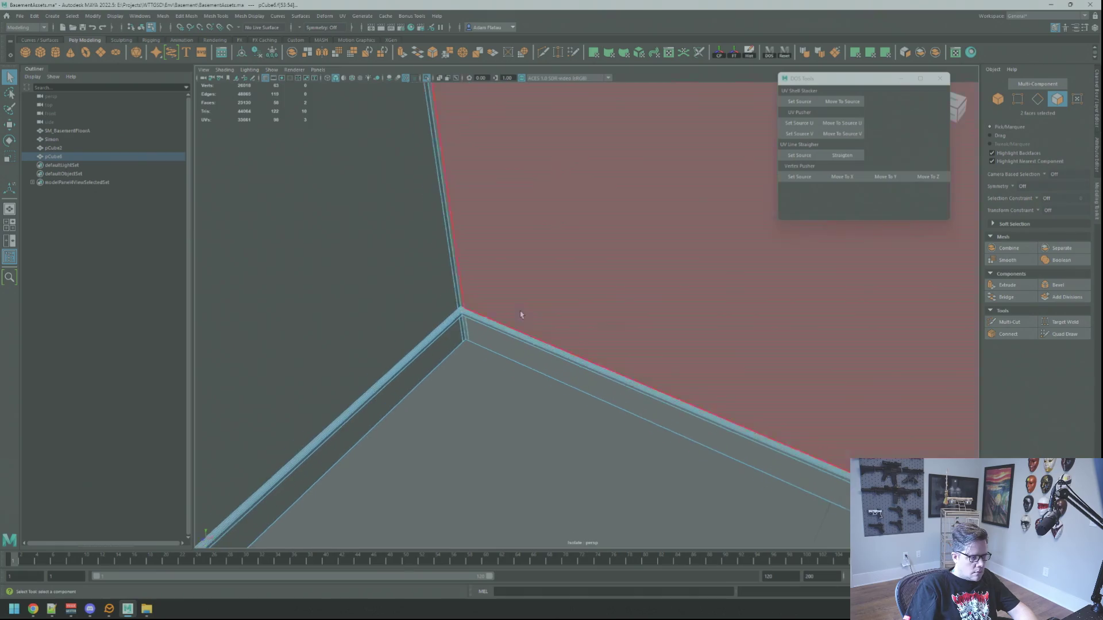
scroll(648, 290, "up", 8)
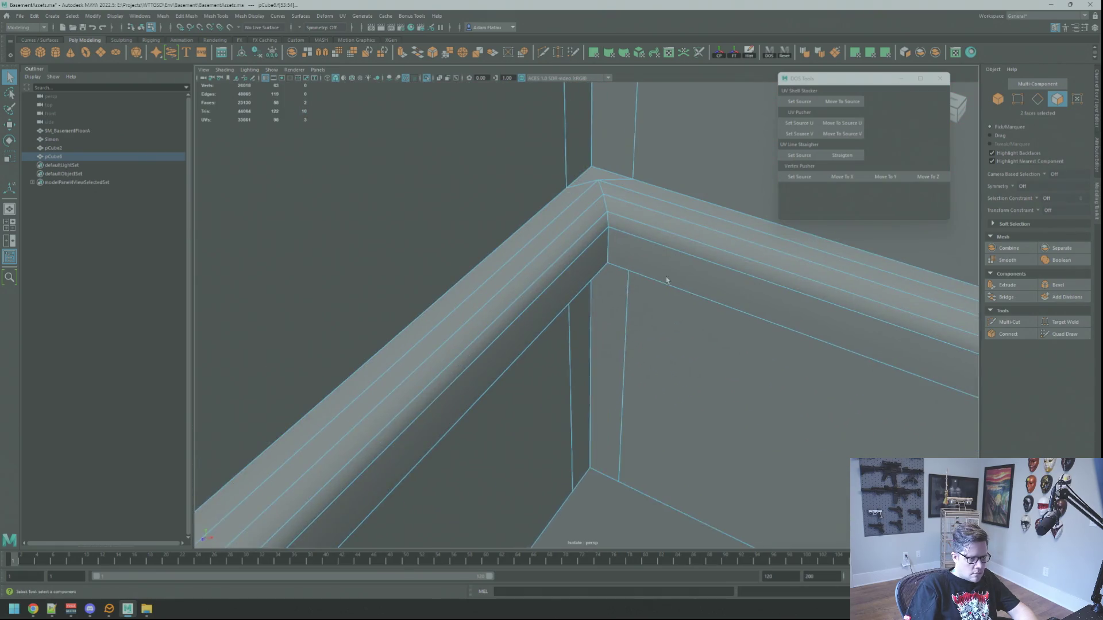
scroll(651, 275, "up", 8)
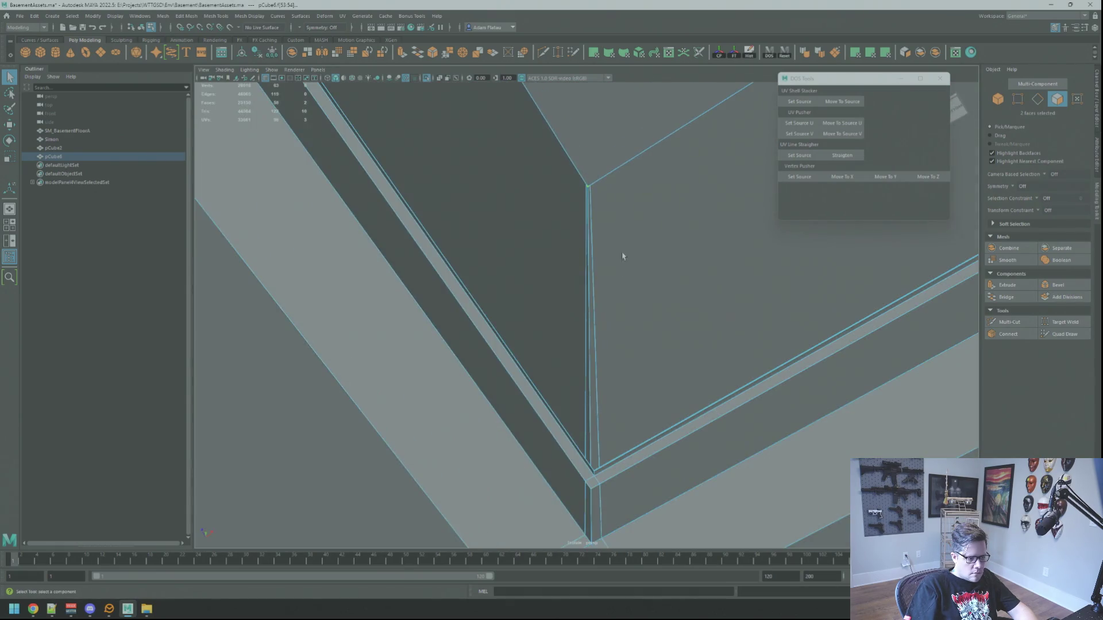
scroll(629, 248, "down", 5)
mouse_move(623, 236)
left_mouse_down()
mouse_move(686, 218)
mouse_move(660, 342)
mouse_move(630, 167)
mouse_move(630, 254)
mouse_move(613, 296)
mouse_move(441, 288)
mouse_move(534, 268)
left_mouse_up()
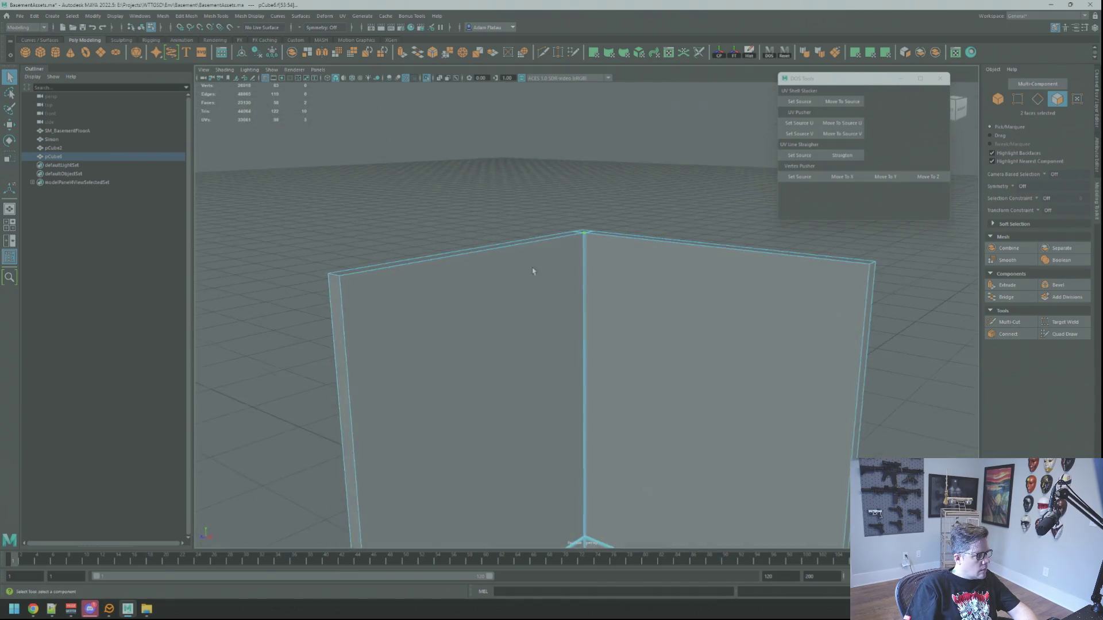
scroll(534, 268, "down", 3)
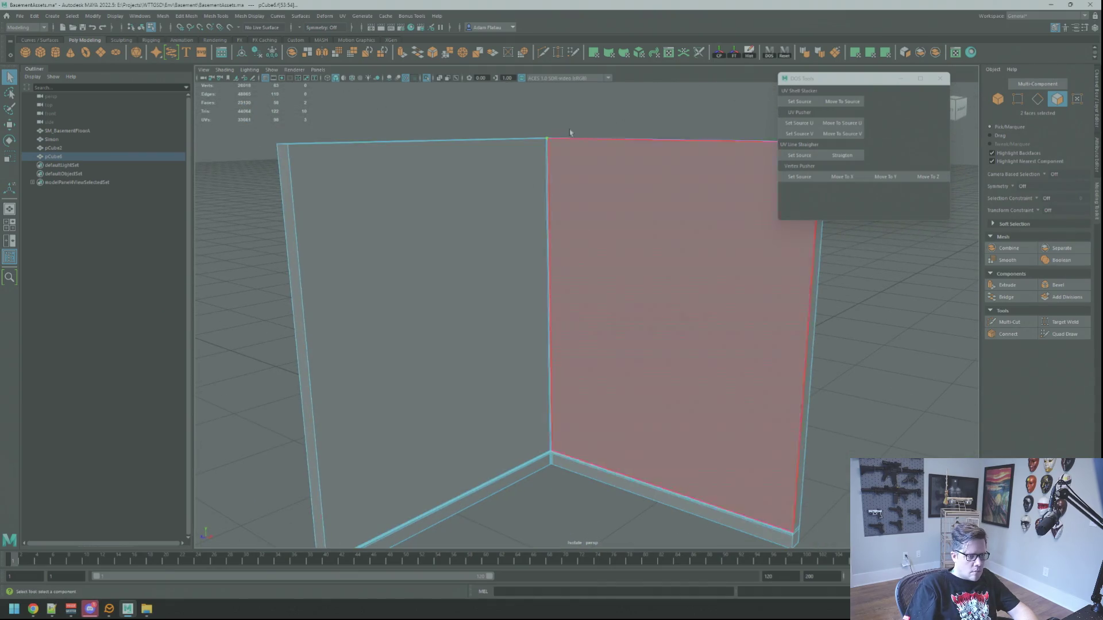
key("F8")
left_click(946, 54)
right_click(622, 300)
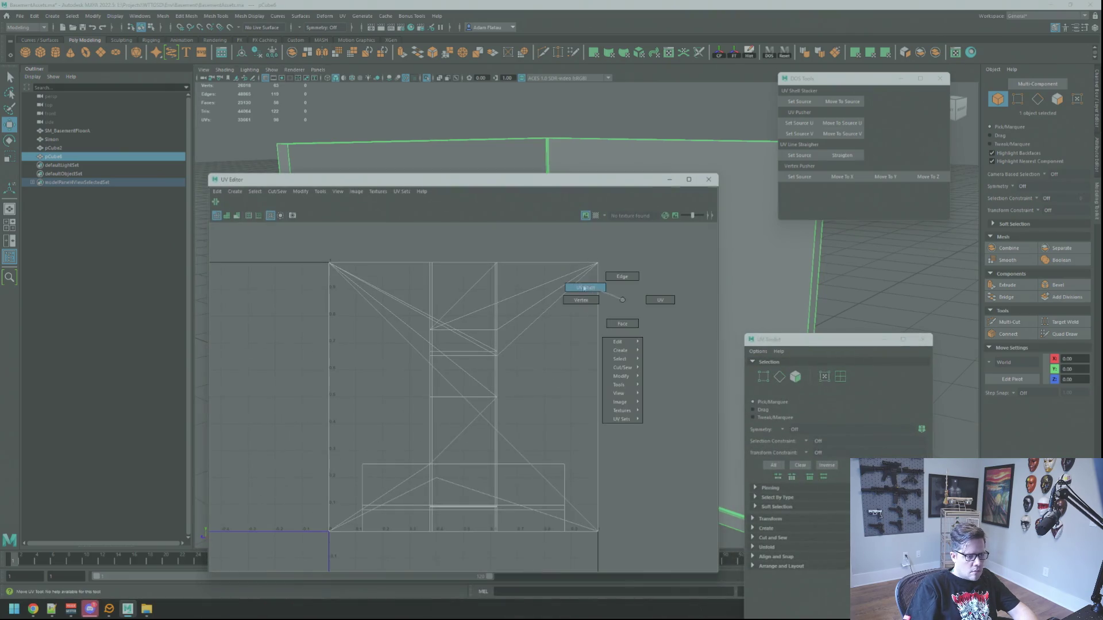
left_click_drag(834, 348, 724, 342)
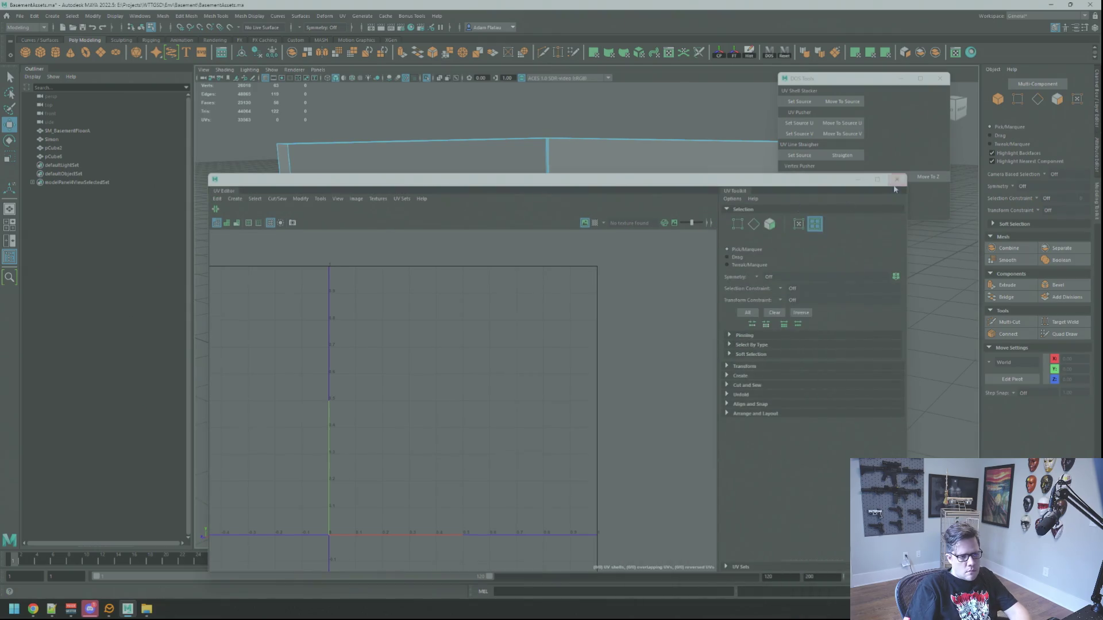
left_click(897, 180)
right_click(621, 144)
left_click(622, 169)
left_click(622, 190)
right_click(627, 176)
left_click(666, 105)
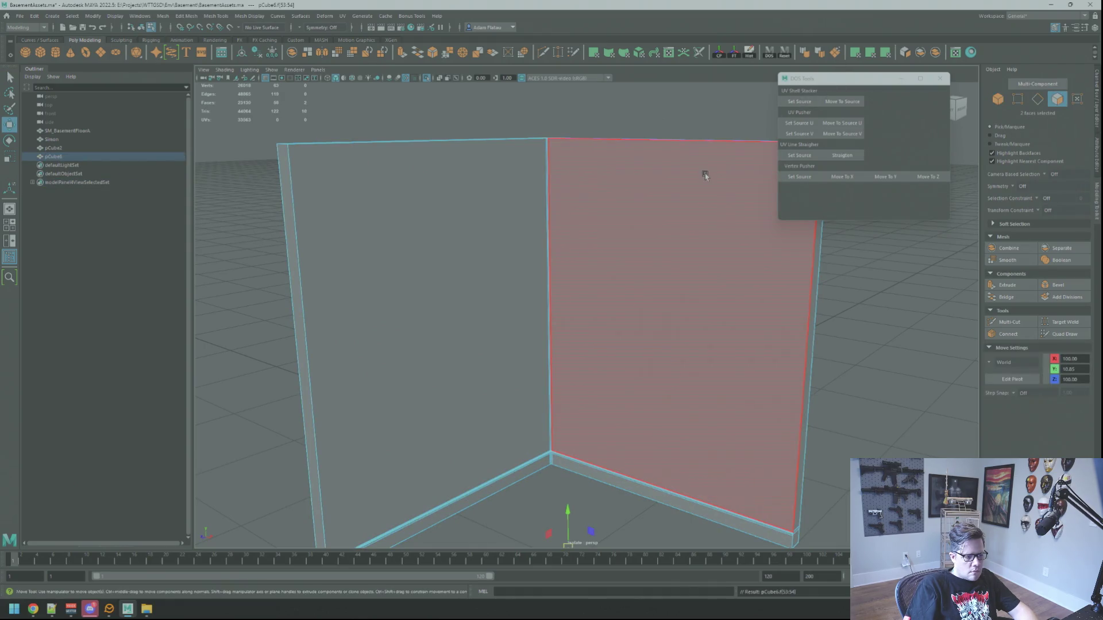
key("f")
left_click_drag(758, 374, 645, 298)
scroll(637, 278, "up", 5)
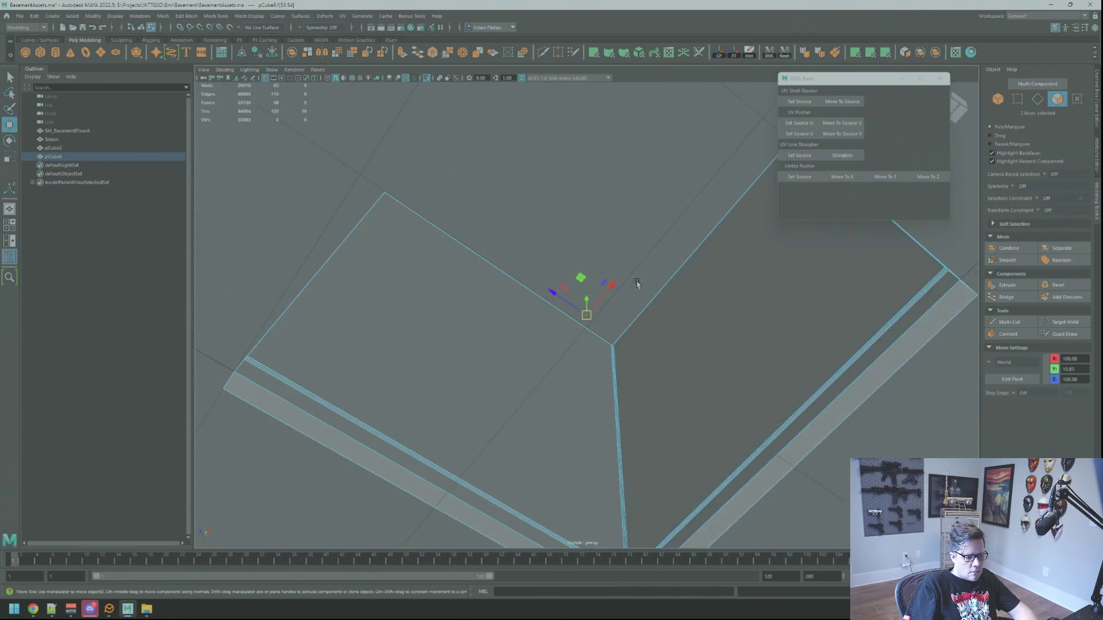
mouse_move(607, 253)
left_mouse_down()
mouse_move(576, 340)
mouse_move(544, 335)
mouse_move(582, 161)
mouse_move(559, 322)
mouse_move(609, 365)
left_mouse_up()
scroll(557, 318, "up", 3)
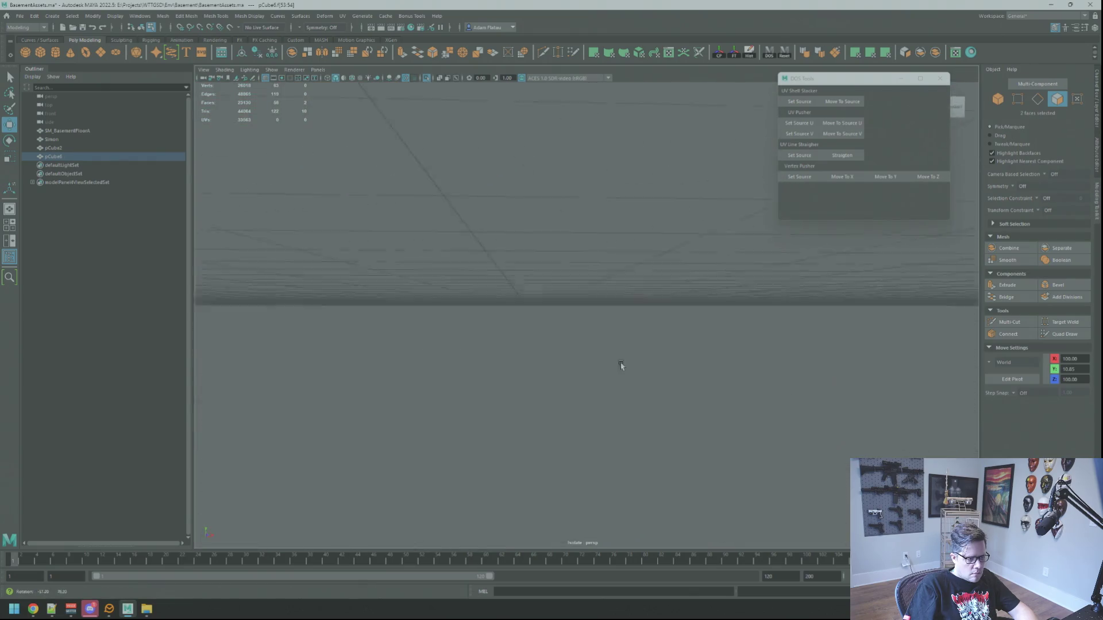
mouse_move(508, 286)
left_mouse_down()
mouse_move(517, 268)
mouse_move(541, 339)
mouse_move(562, 291)
mouse_move(664, 335)
mouse_move(561, 298)
mouse_move(622, 259)
mouse_move(637, 329)
mouse_move(611, 323)
mouse_move(724, 339)
mouse_move(587, 374)
mouse_move(623, 302)
mouse_move(635, 346)
mouse_move(734, 376)
mouse_move(692, 322)
mouse_move(736, 361)
mouse_move(583, 328)
mouse_move(531, 303)
mouse_move(581, 305)
mouse_move(518, 334)
mouse_move(569, 299)
mouse_move(587, 269)
left_mouse_up()
scroll(634, 346, "up", 3)
right_click(454, 328)
left_click(423, 316)
key("f")
right_click(587, 268)
left_click(550, 270)
key("q")
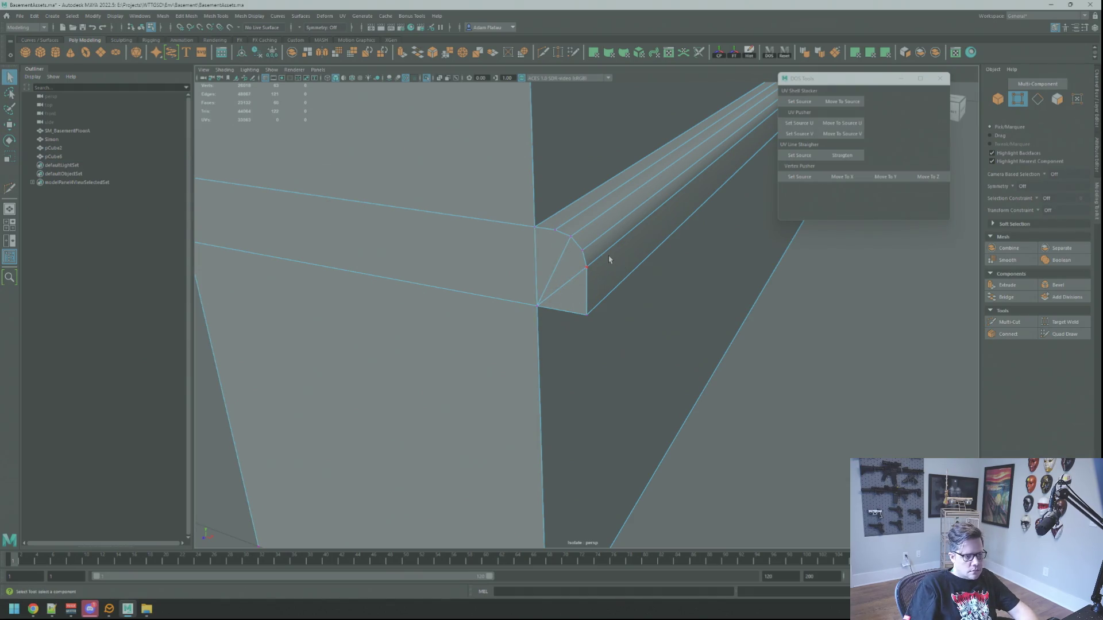
Cut across the ledge-end vertices, return to object mode, deselect and show the full scene.
double_click(586, 267)
mouse_move(561, 251)
left_mouse_down()
mouse_move(830, 291)
mouse_move(717, 239)
mouse_move(732, 296)
mouse_move(574, 271)
mouse_move(586, 266)
left_mouse_up()
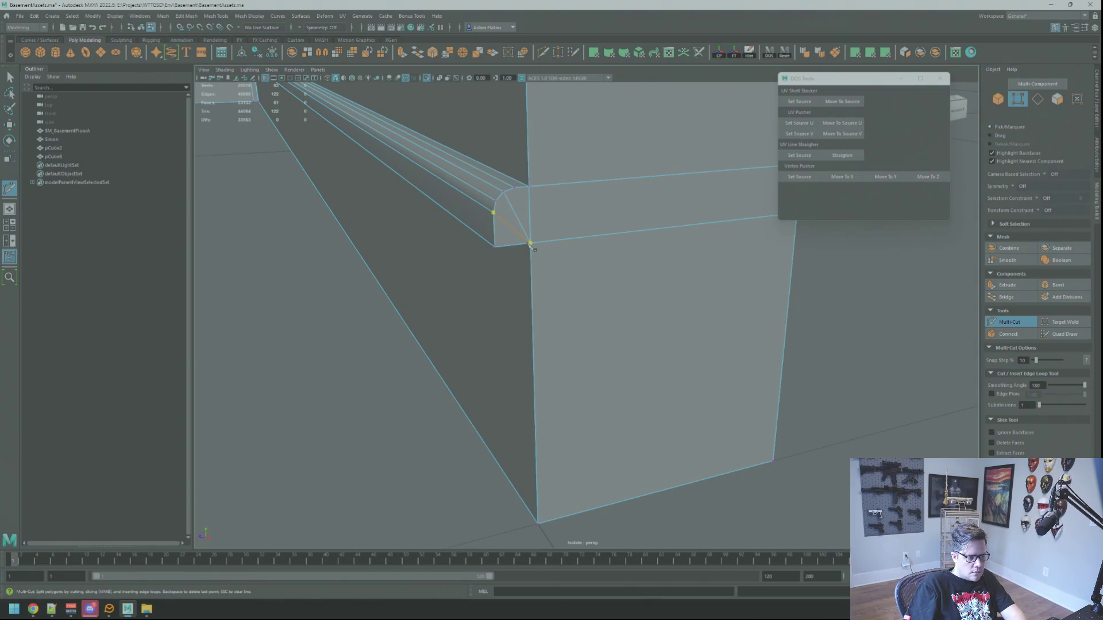
right_click(815, 288)
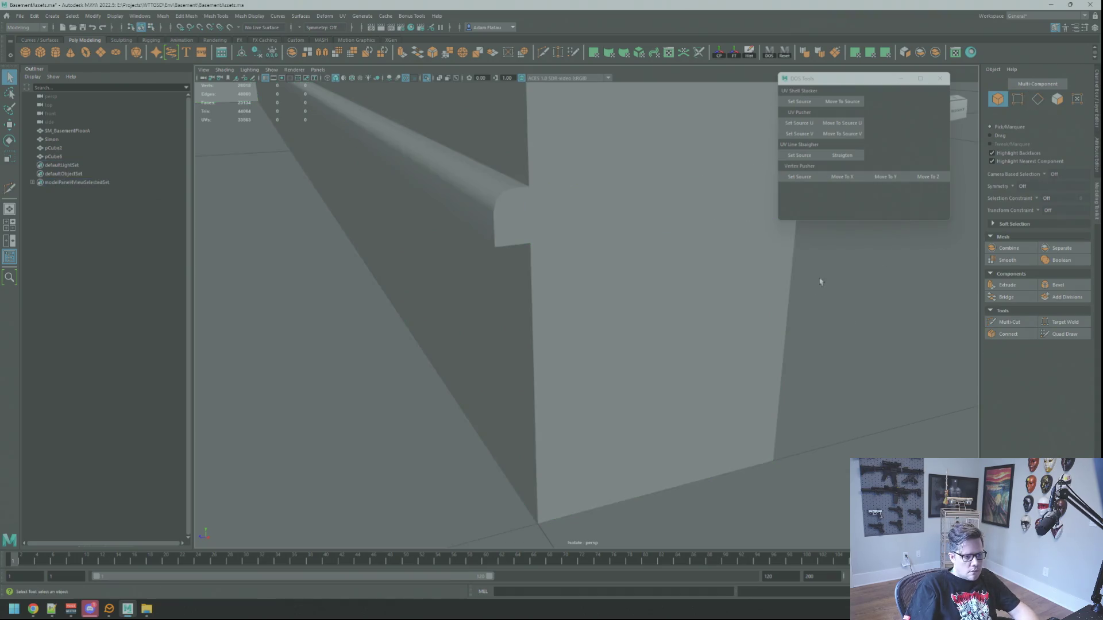
key("f")
key("w")
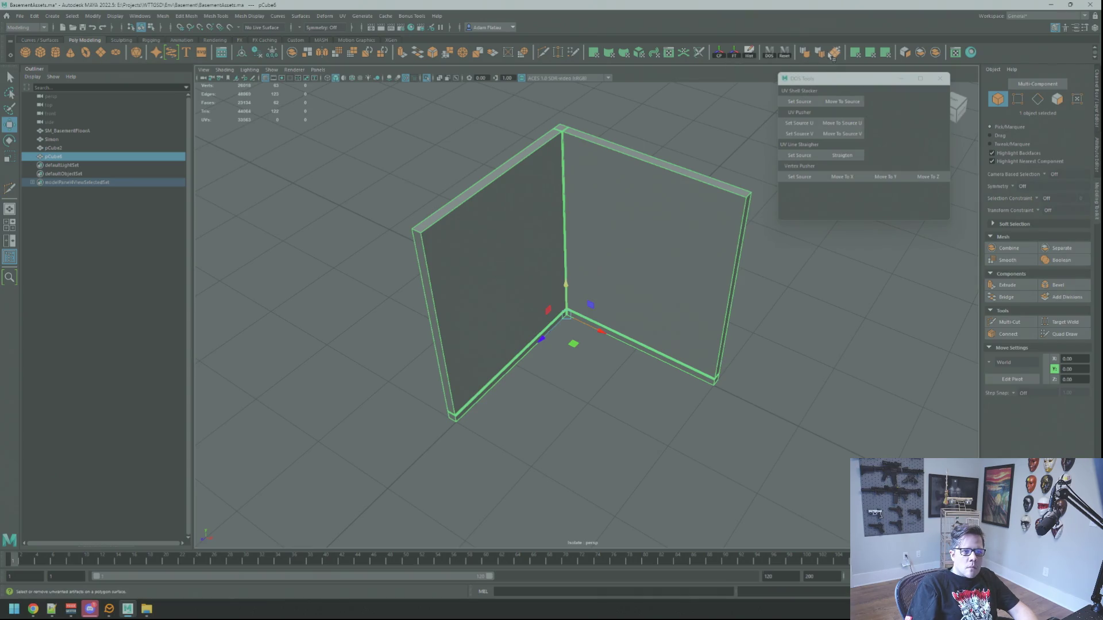
left_click(758, 190)
mouse_move(718, 265)
left_mouse_down("alt")
mouse_move(597, 241)
mouse_move(573, 275)
mouse_move(675, 282)
left_mouse_up("alt")
left_click(426, 79)
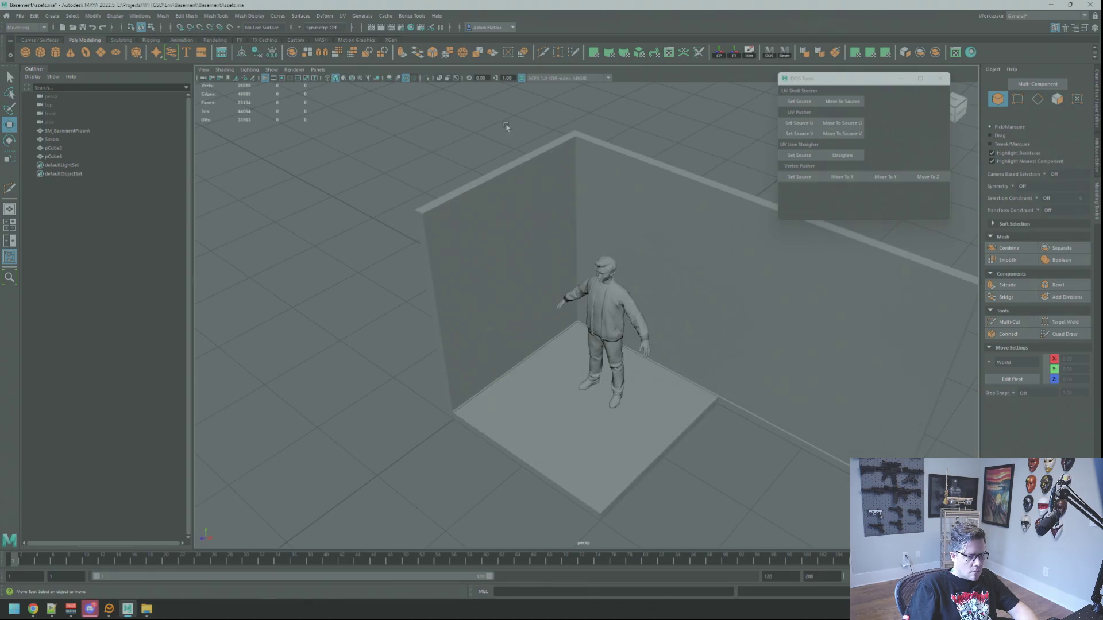